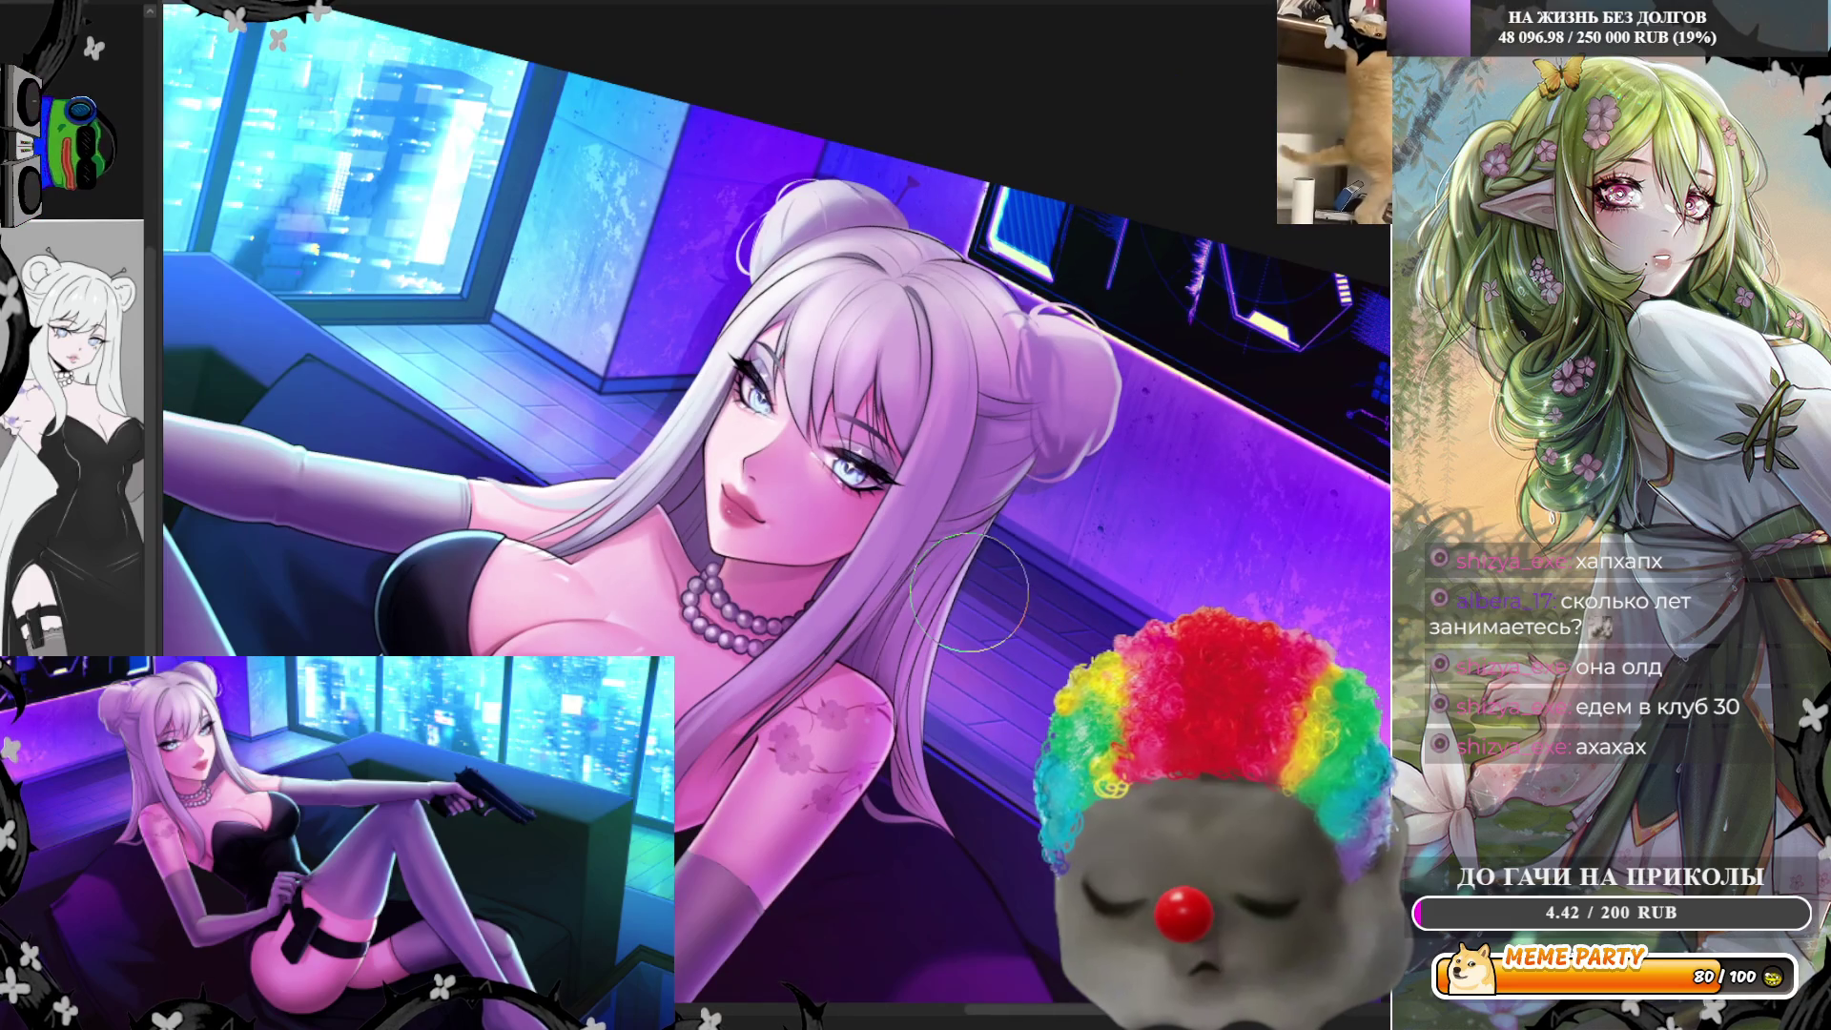
scroll(966, 594, up, 1)
scroll(915, 687, up, 1)
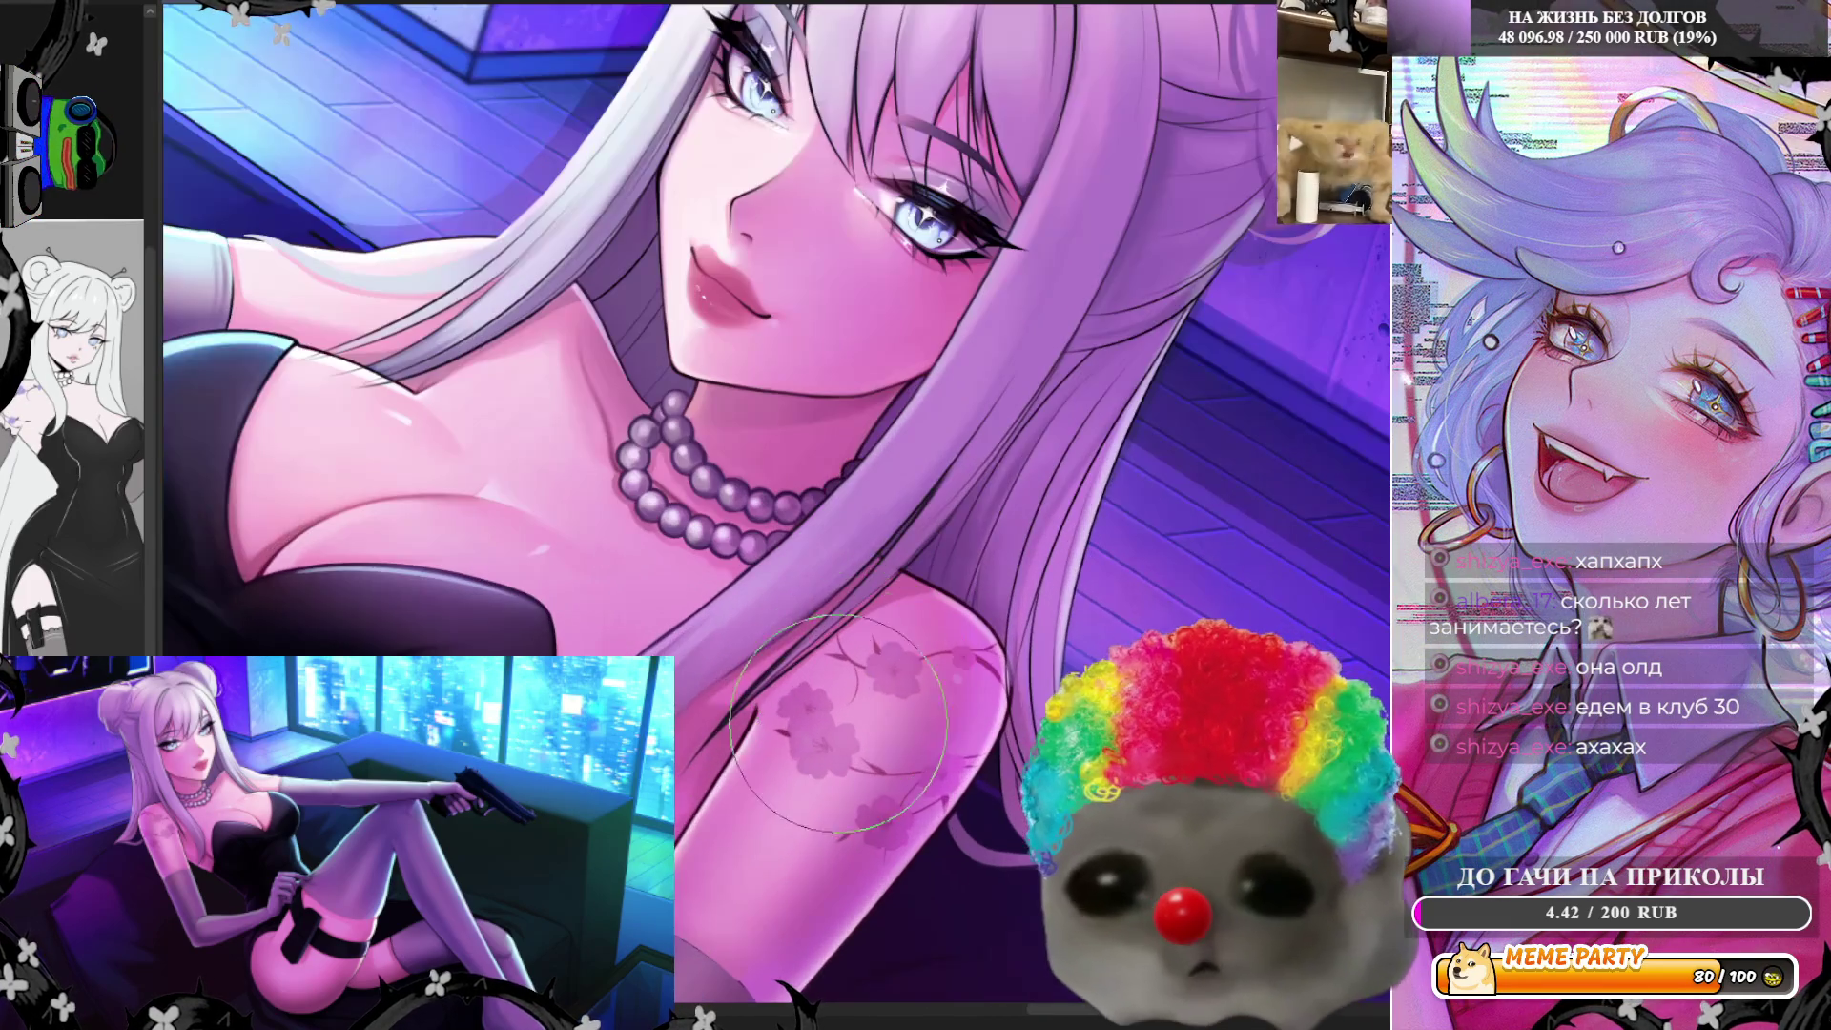
scroll(780, 845, up, 1)
scroll(758, 744, up, 1)
scroll(736, 615, down, 1)
scroll(723, 515, up, 1)
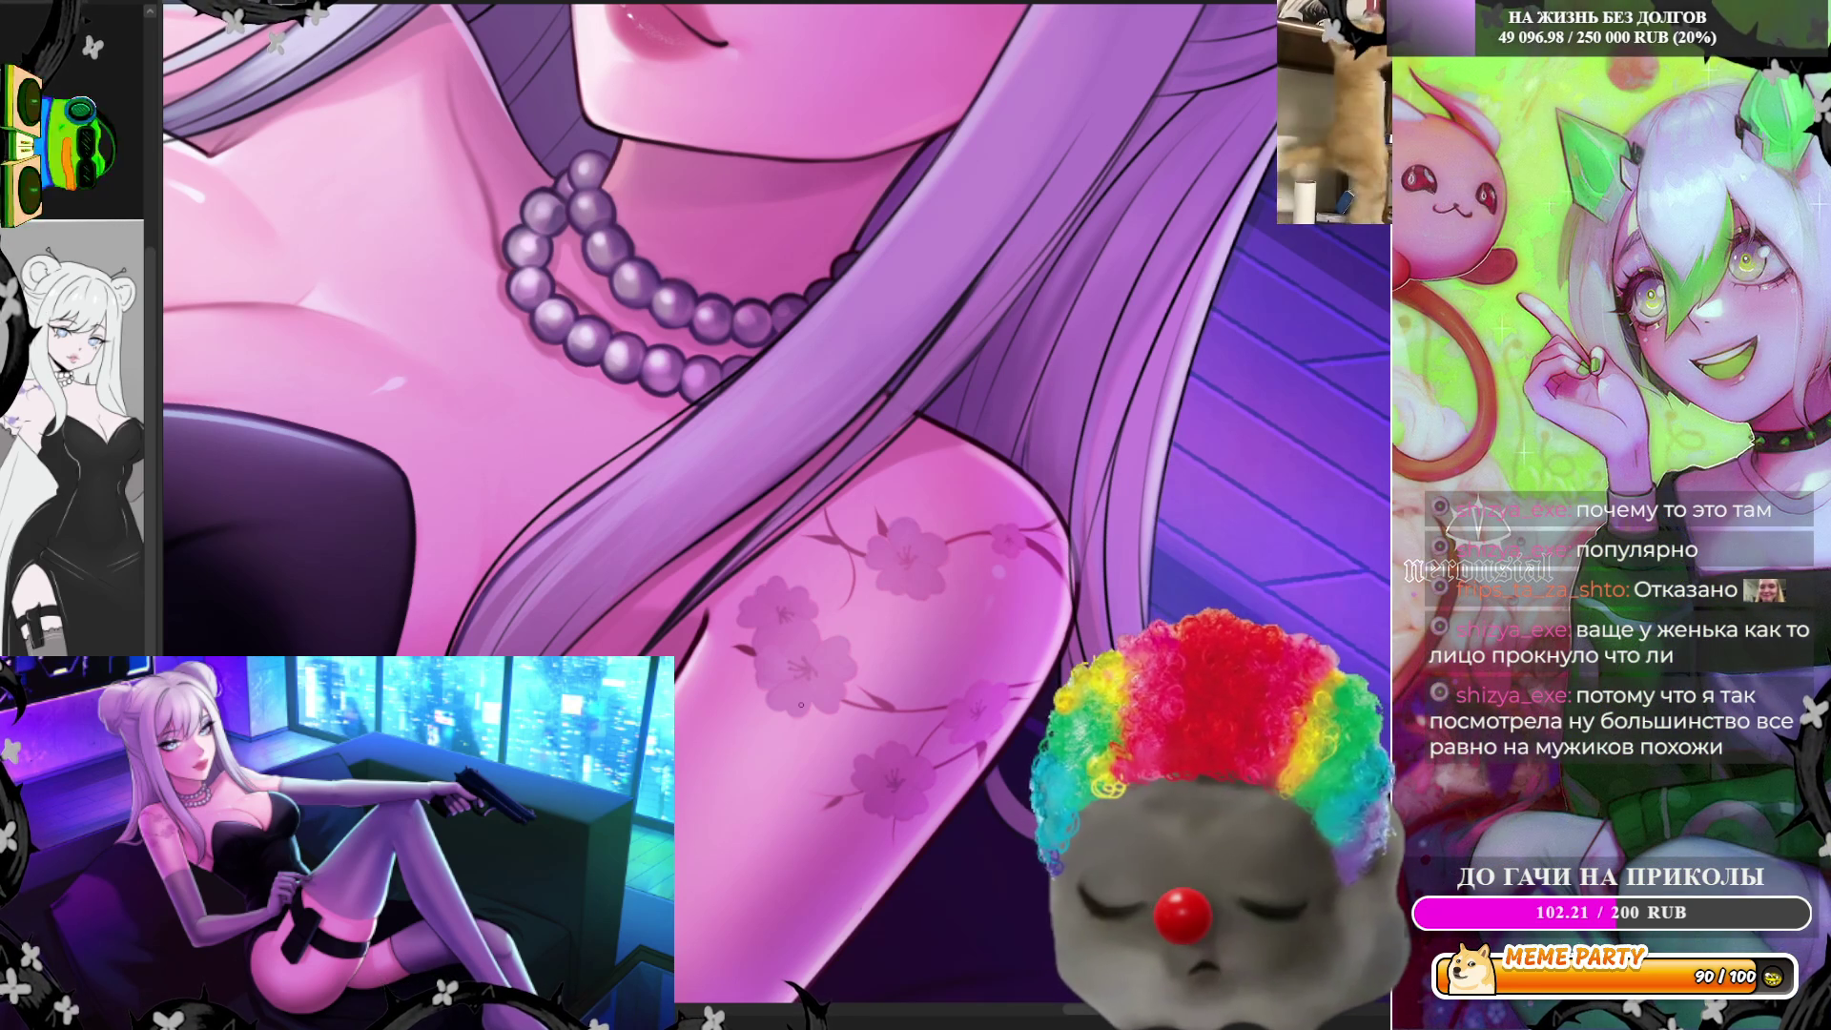
scroll(799, 705, down, 1)
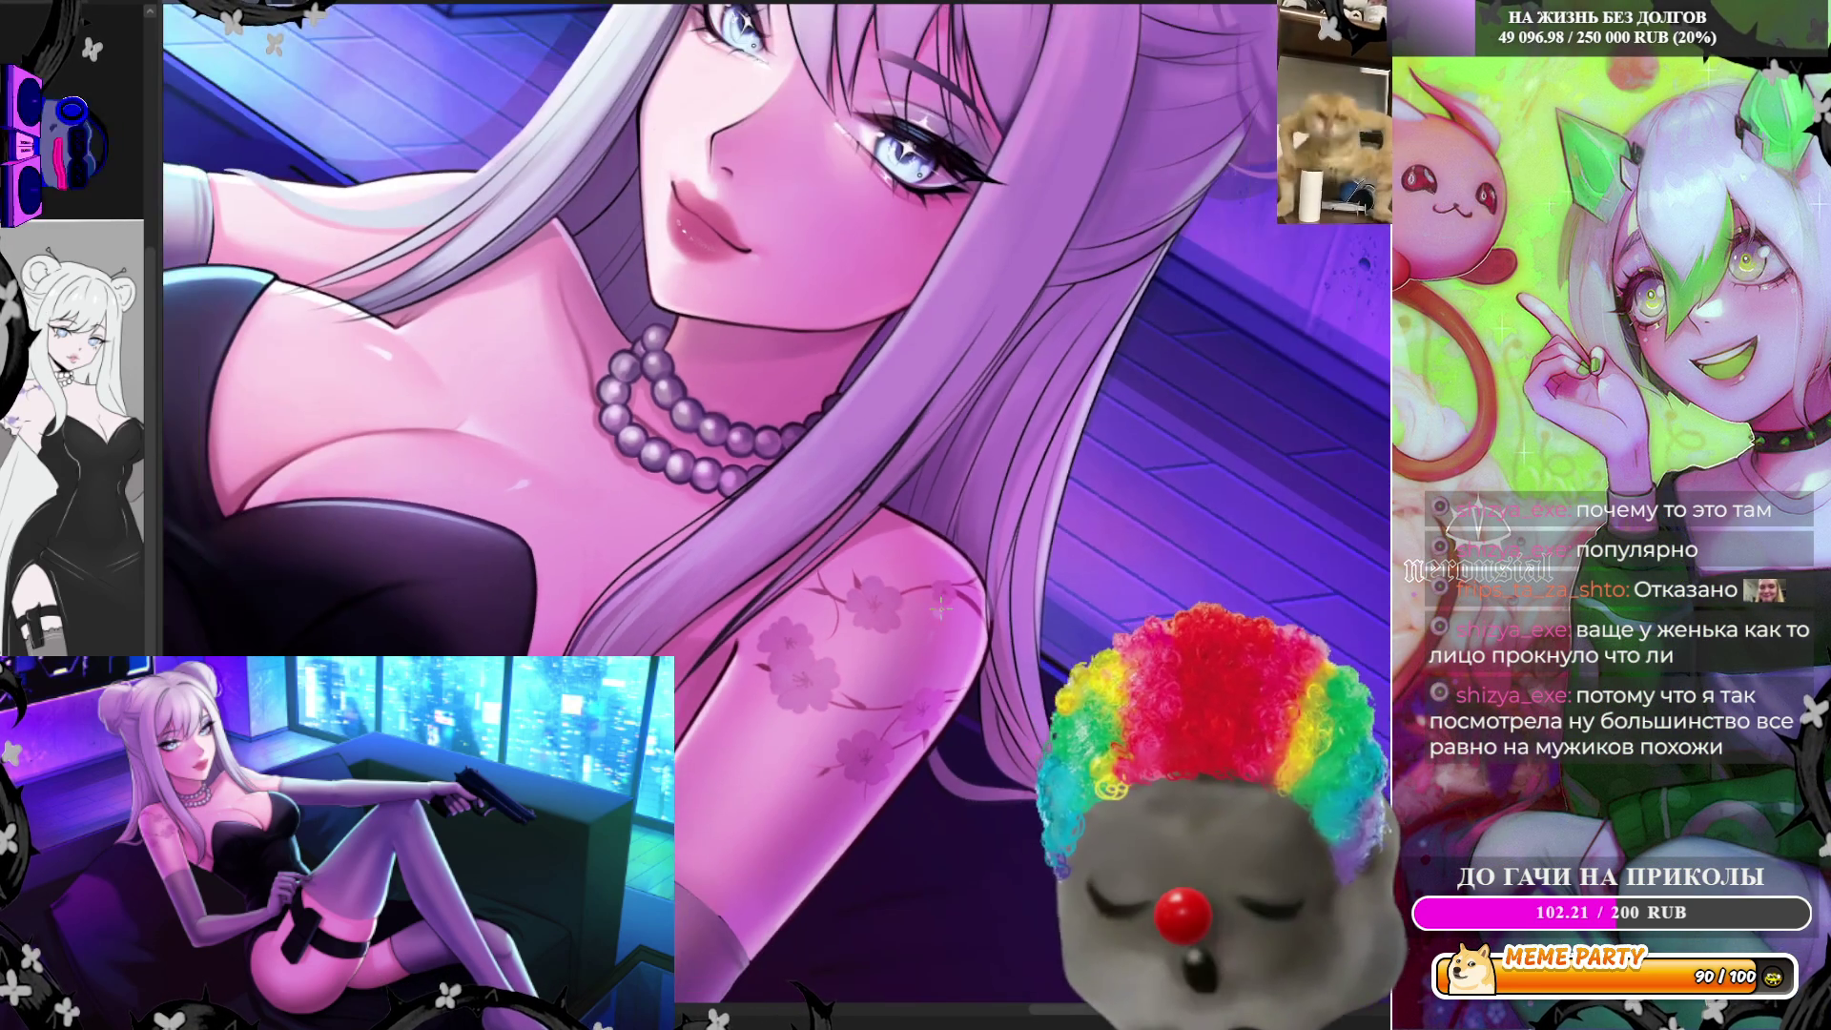
scroll(808, 658, down, 1)
scroll(830, 573, down, 2)
scroll(839, 543, up, 1)
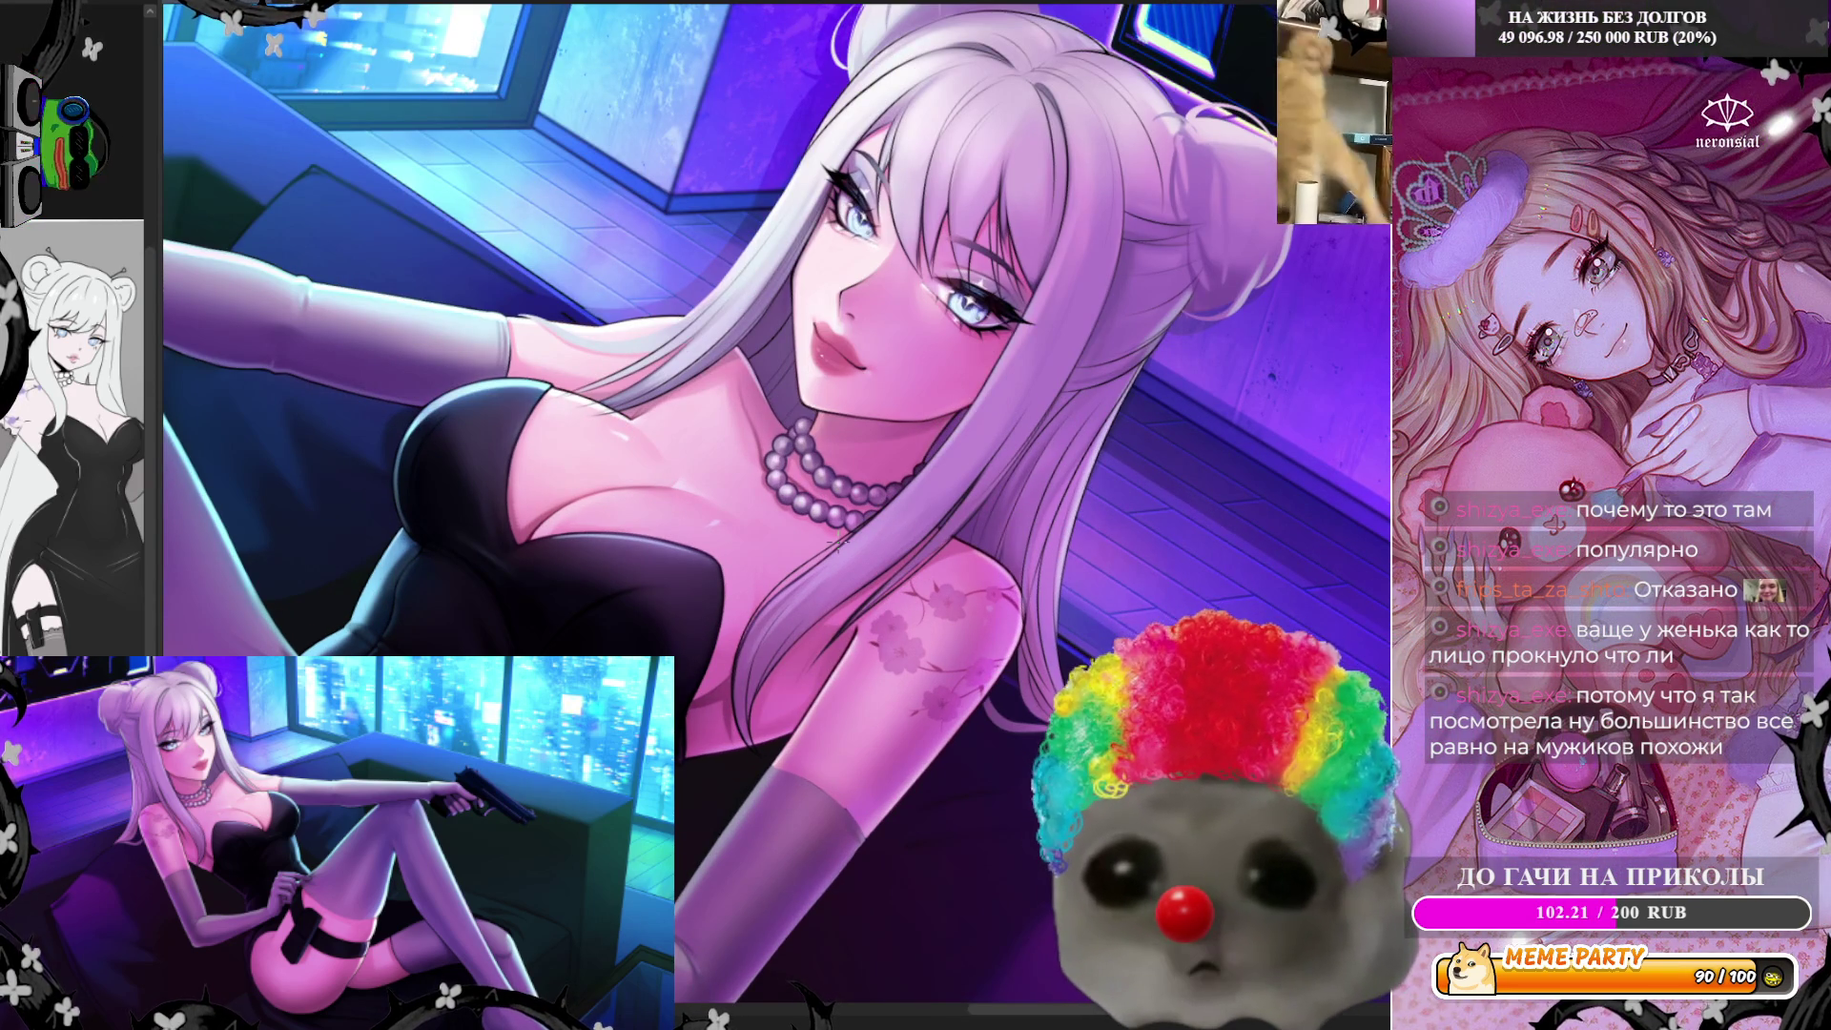
scroll(837, 543, up, 1)
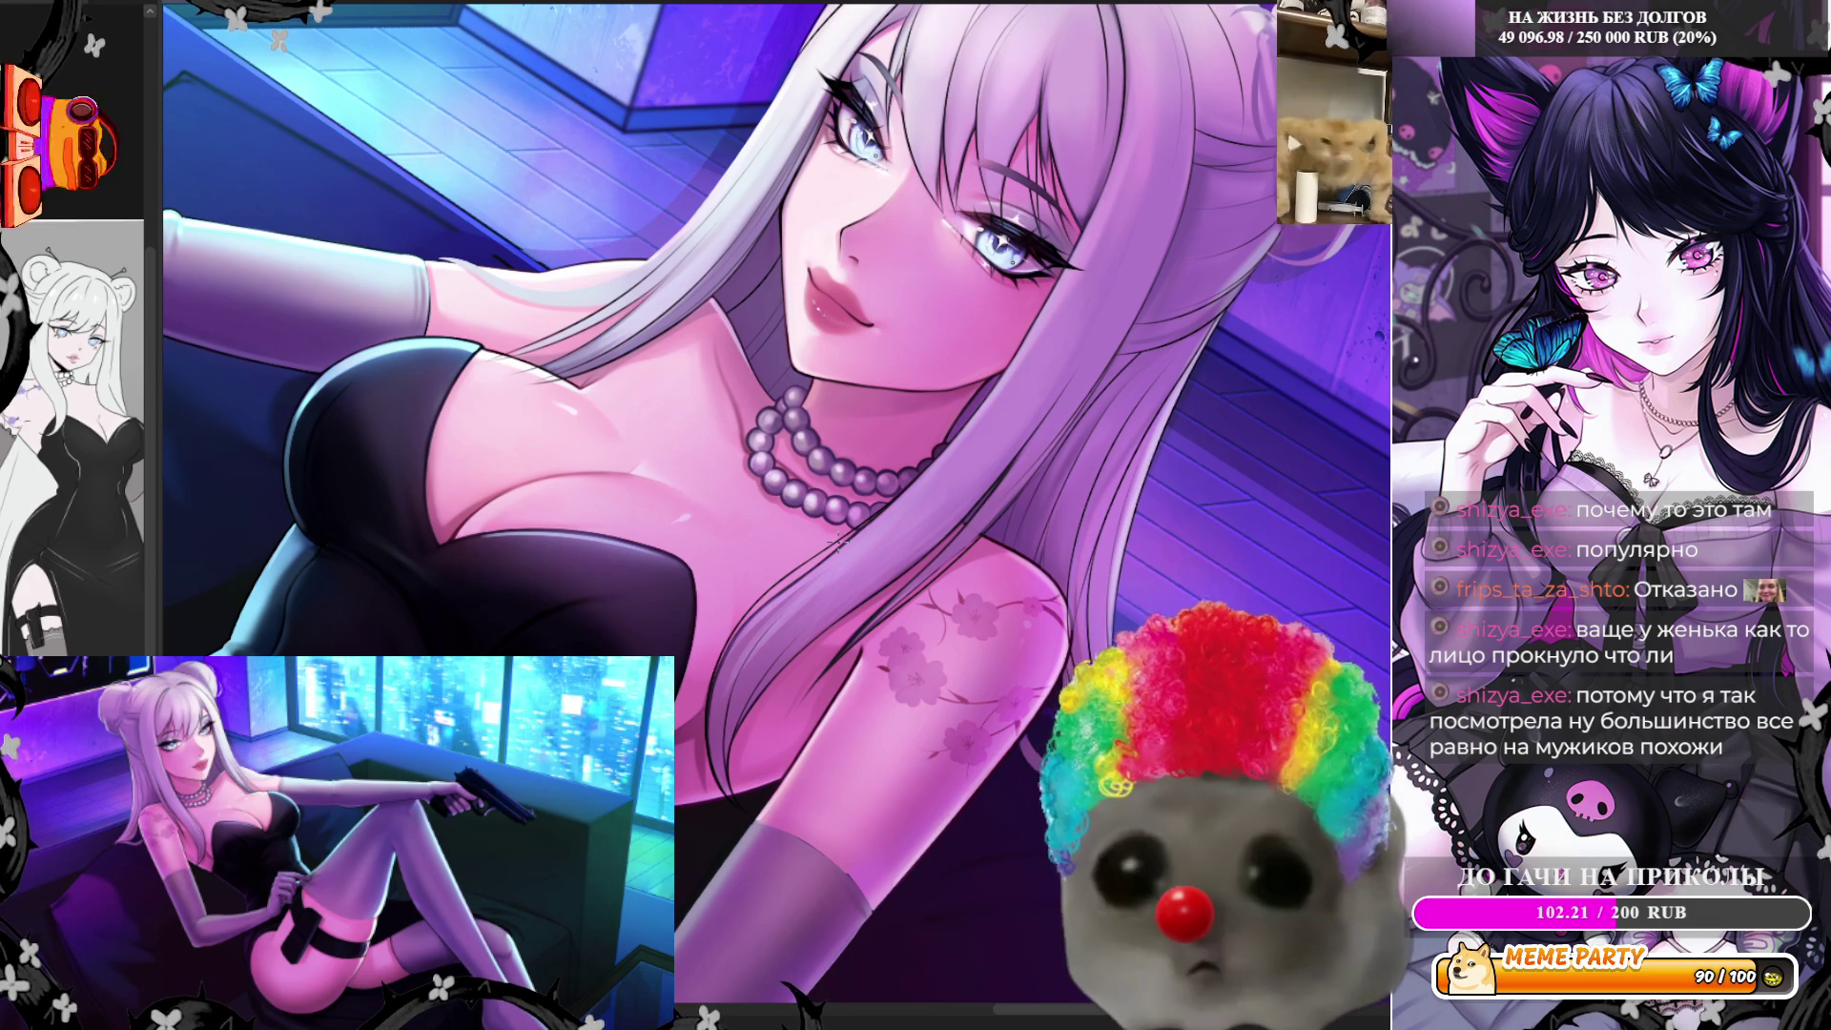
scroll(858, 550, up, 2)
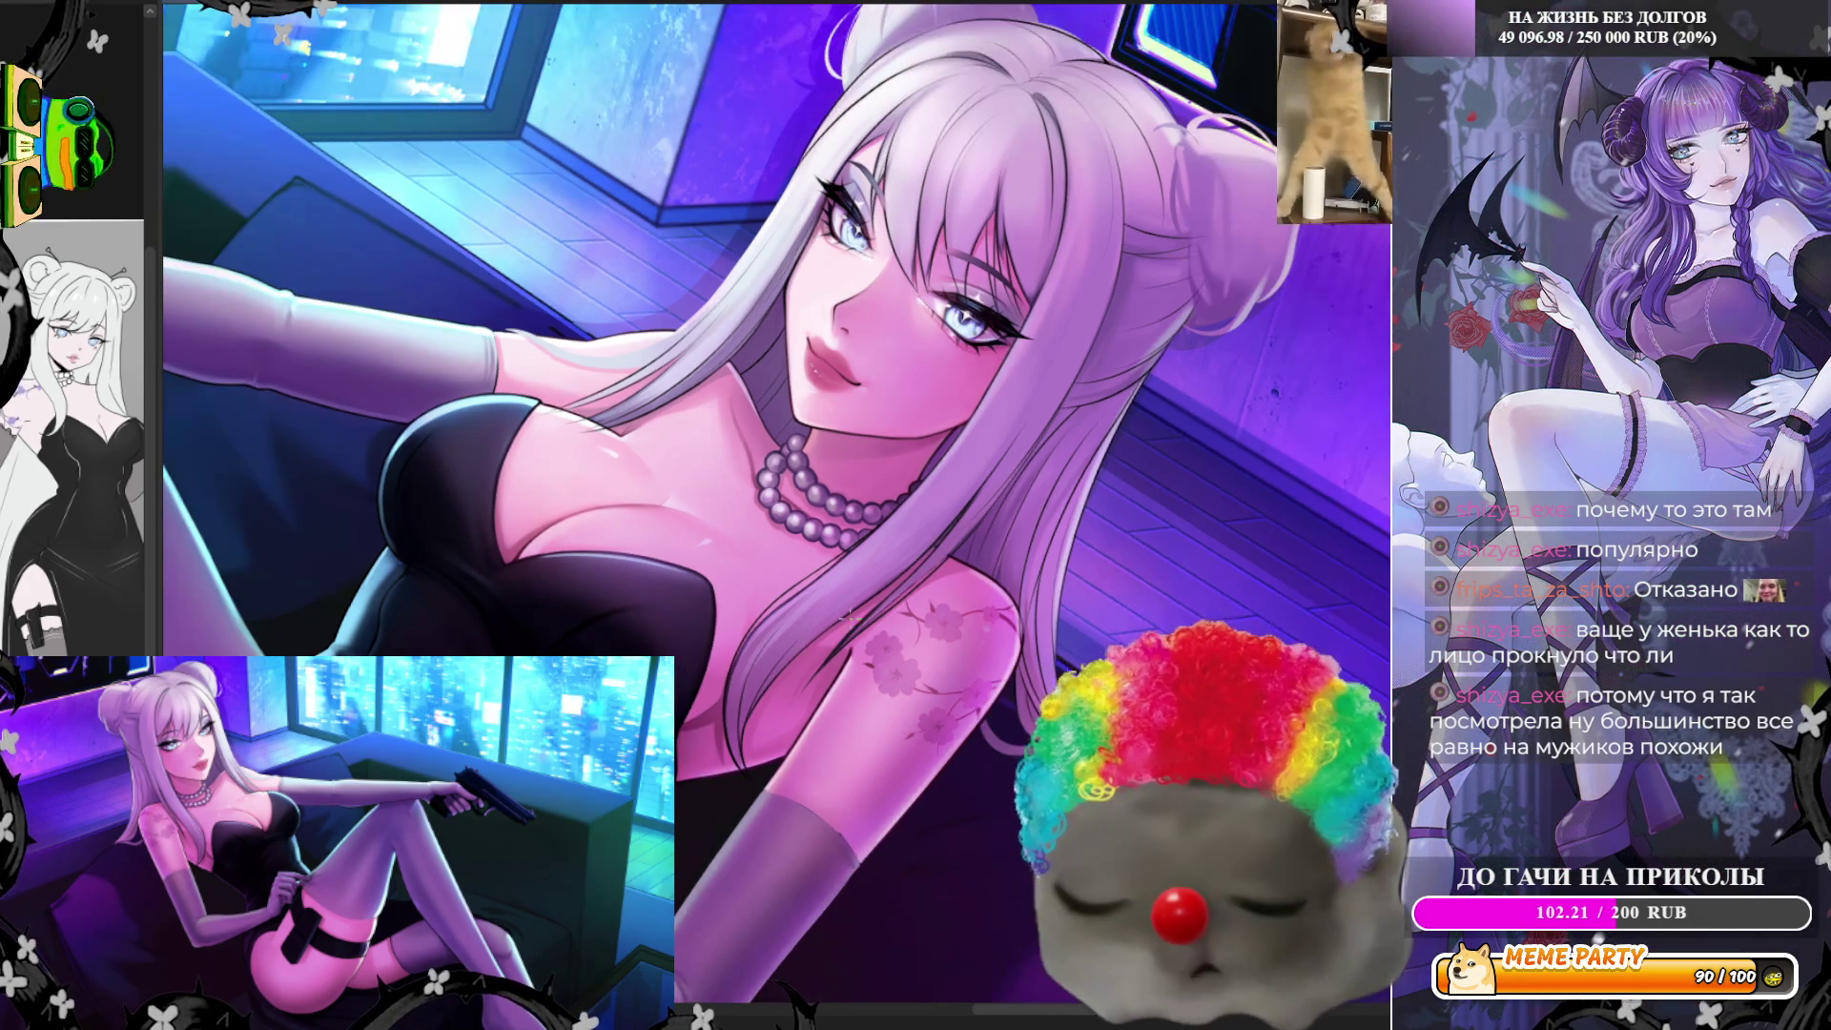
scroll(982, 523, up, 1)
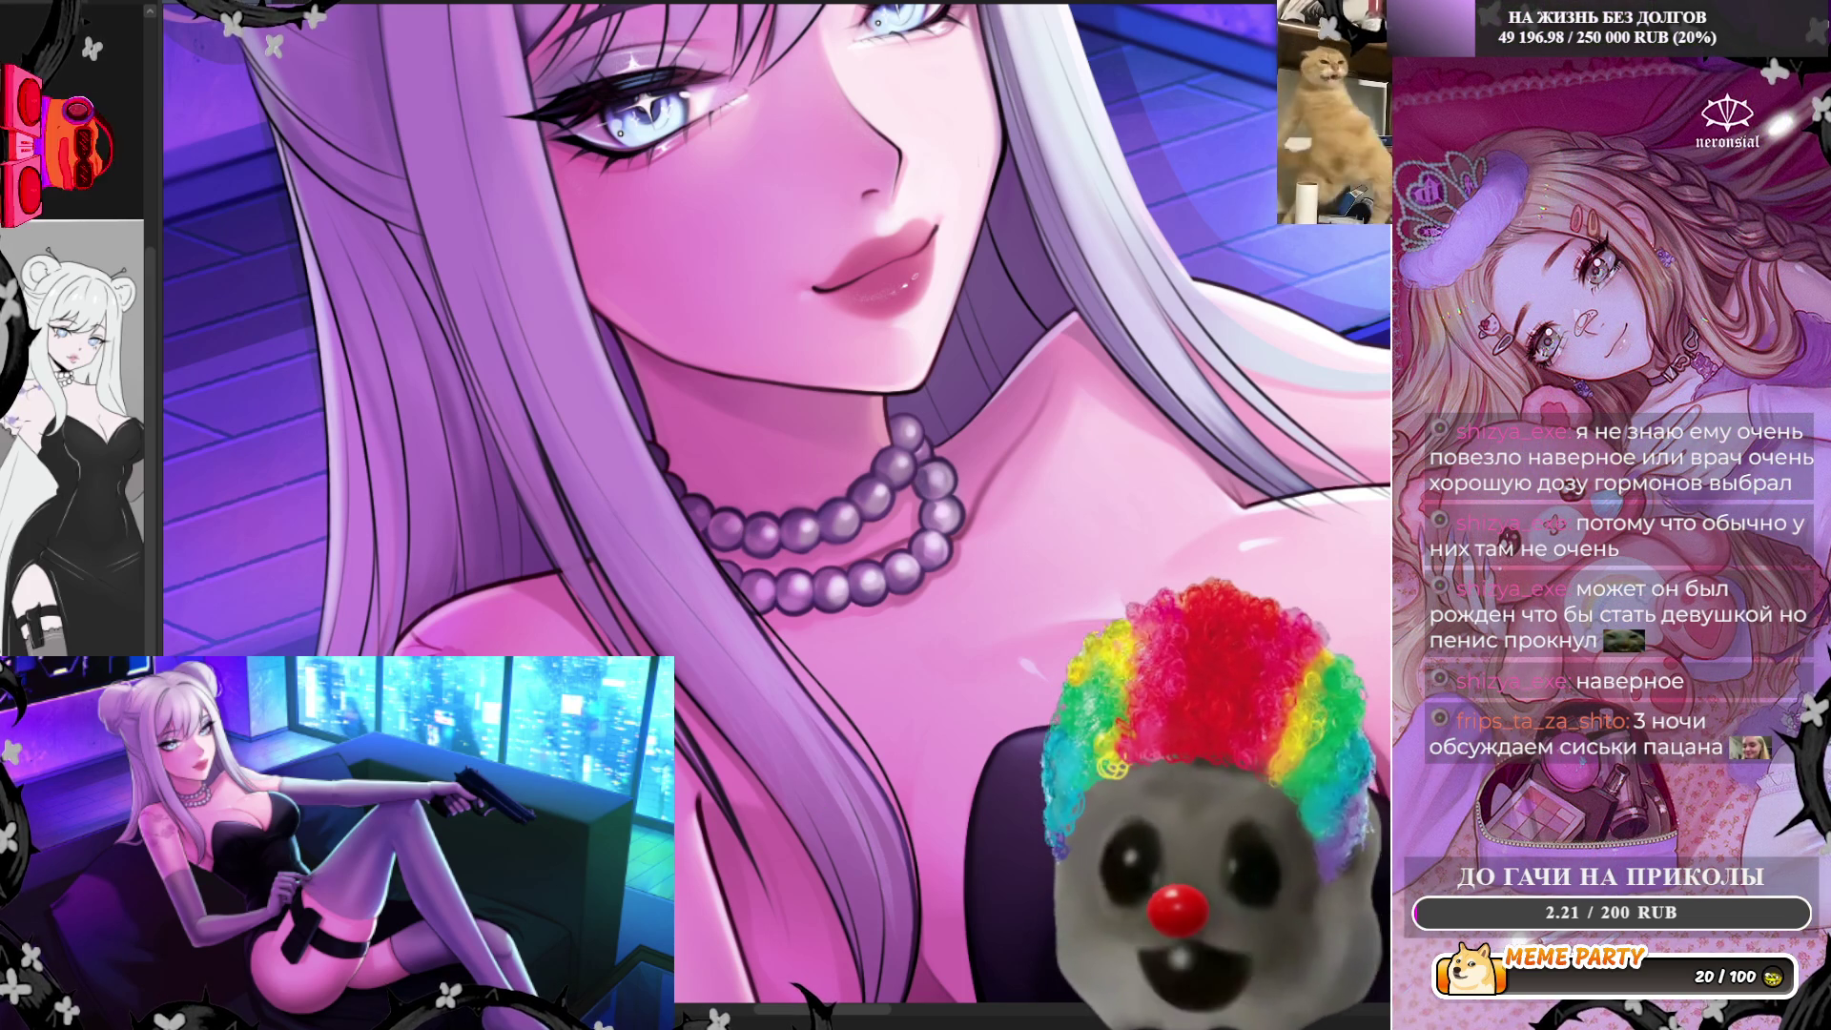
Mirror the canvas horizontally to check the face proportions
key(m)
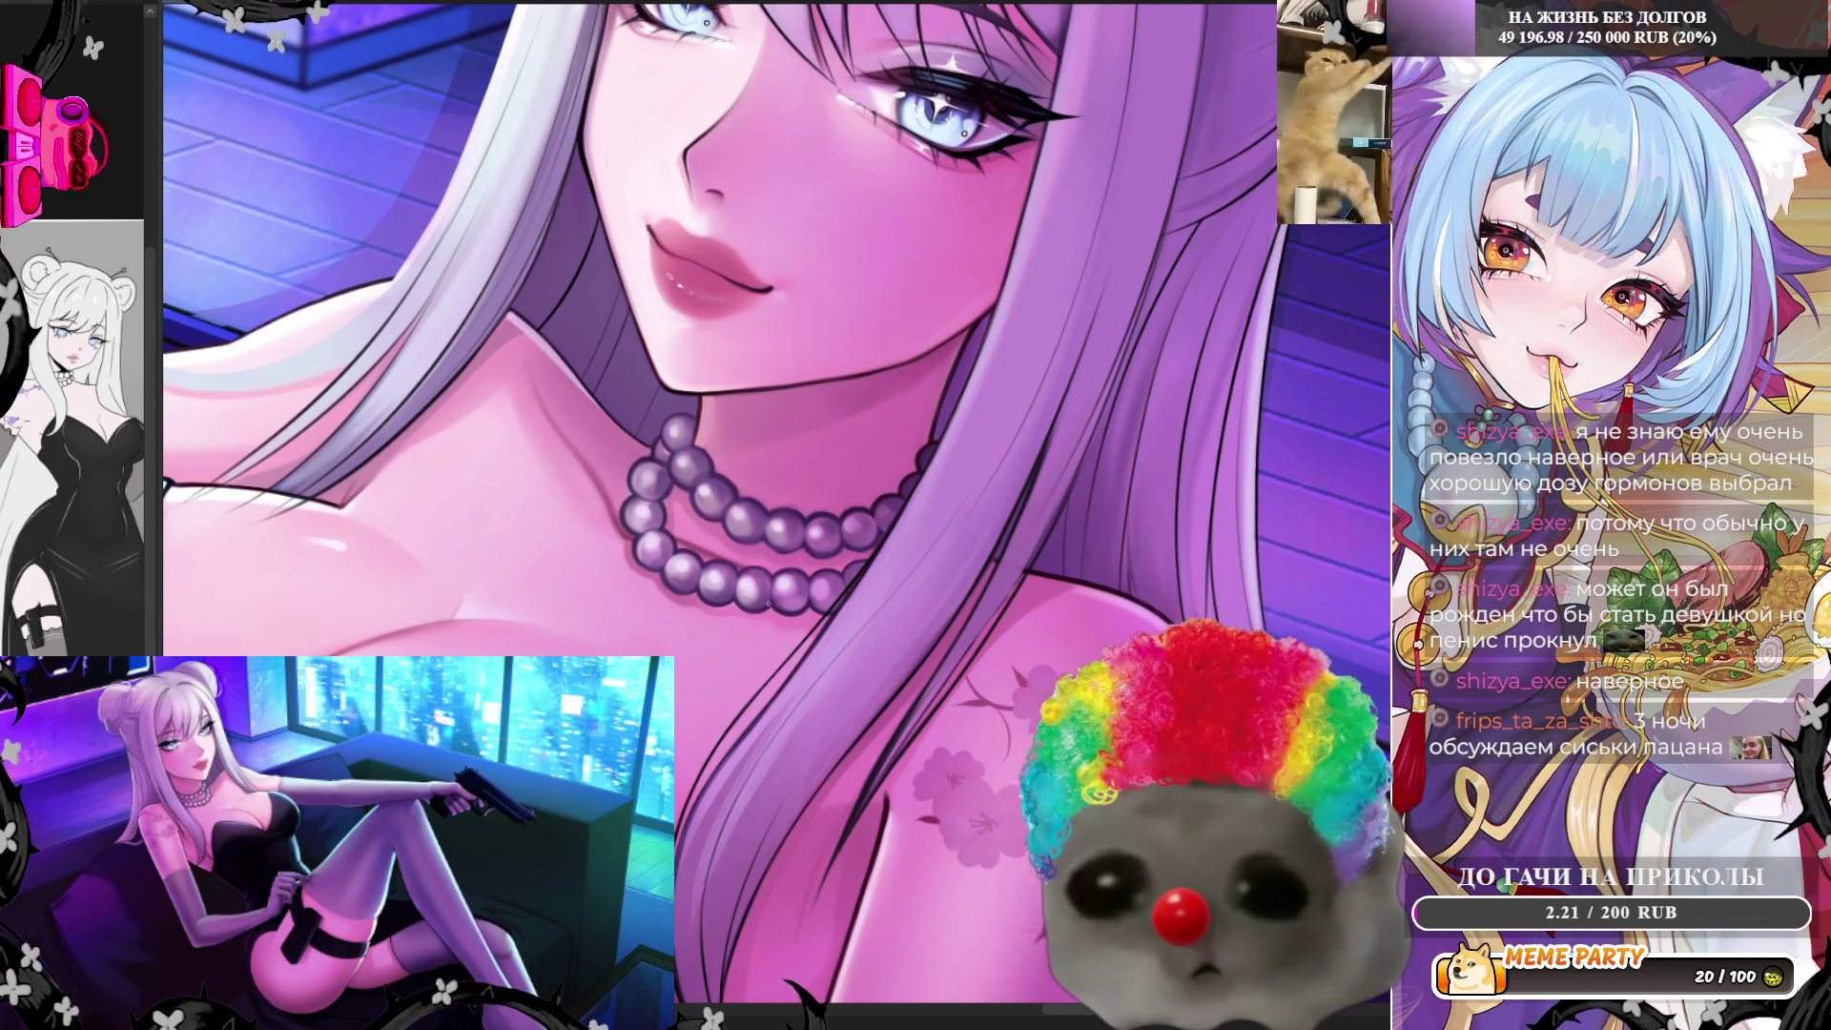
scroll(768, 601, down, 1)
scroll(844, 486, down, 1)
scroll(920, 379, down, 1)
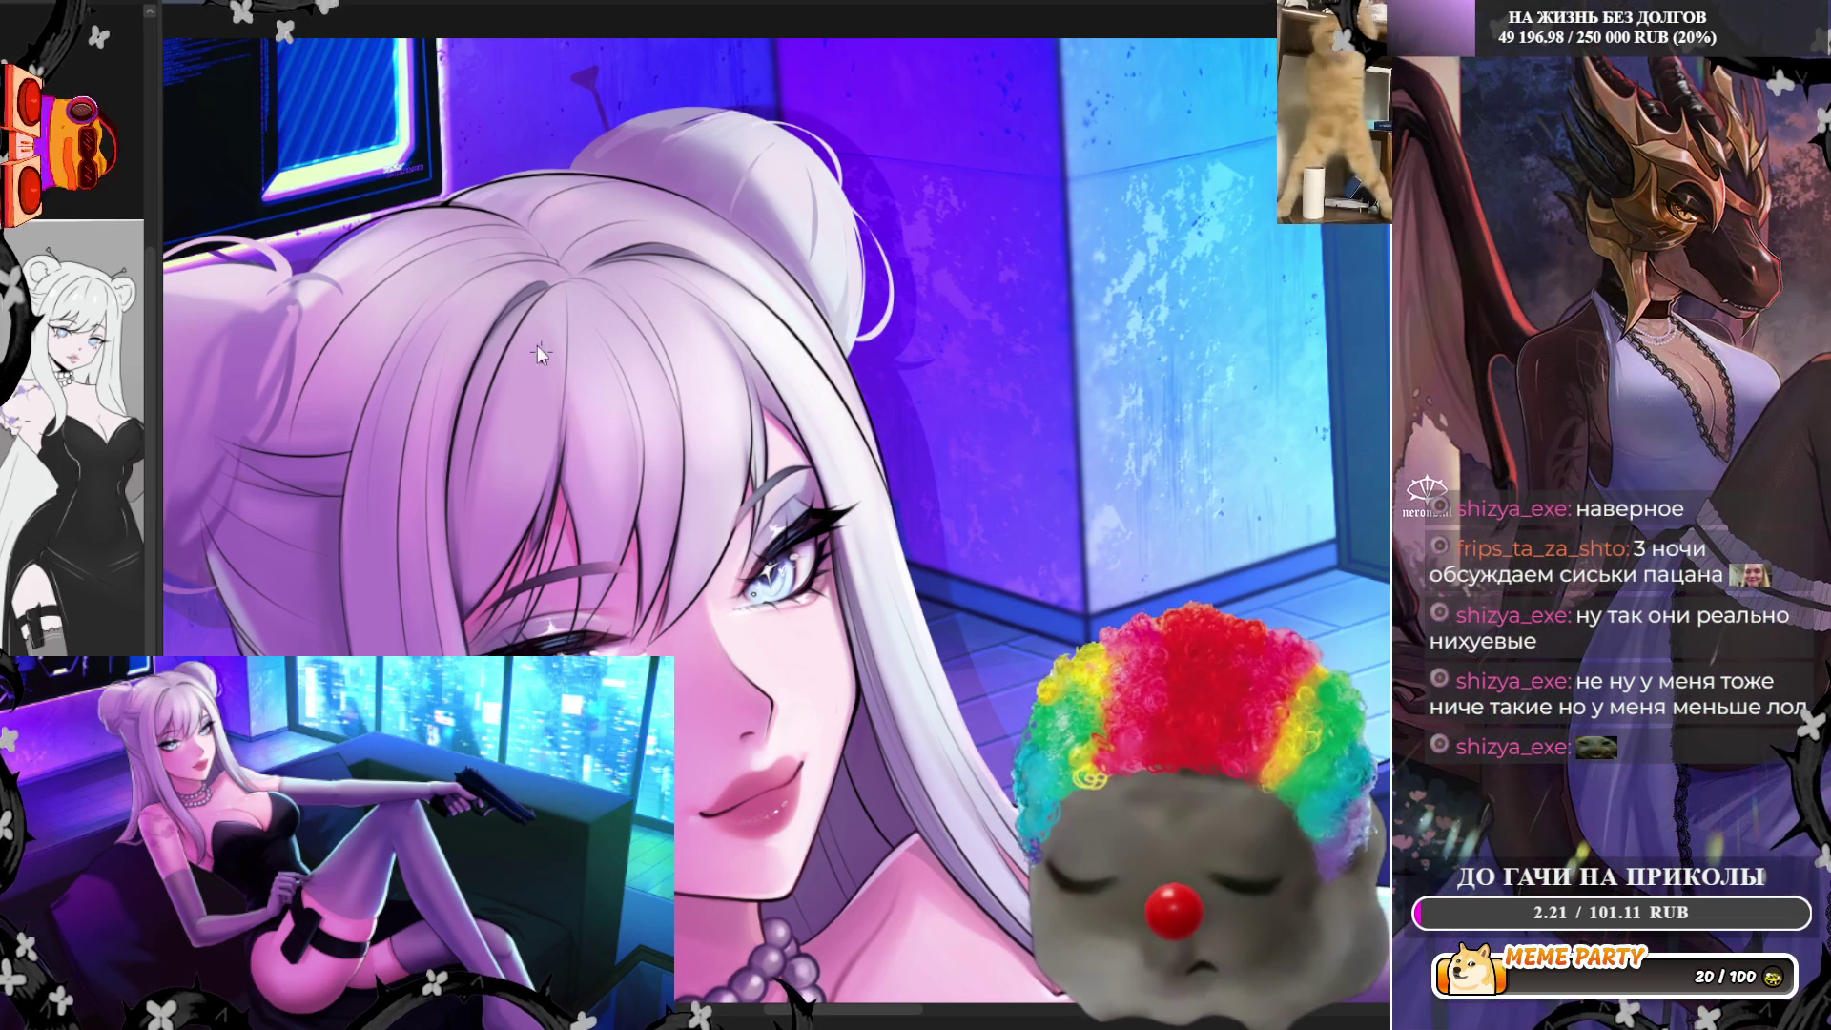
Restore the canvas to its normal, unmirrored orientation
click(576, 5)
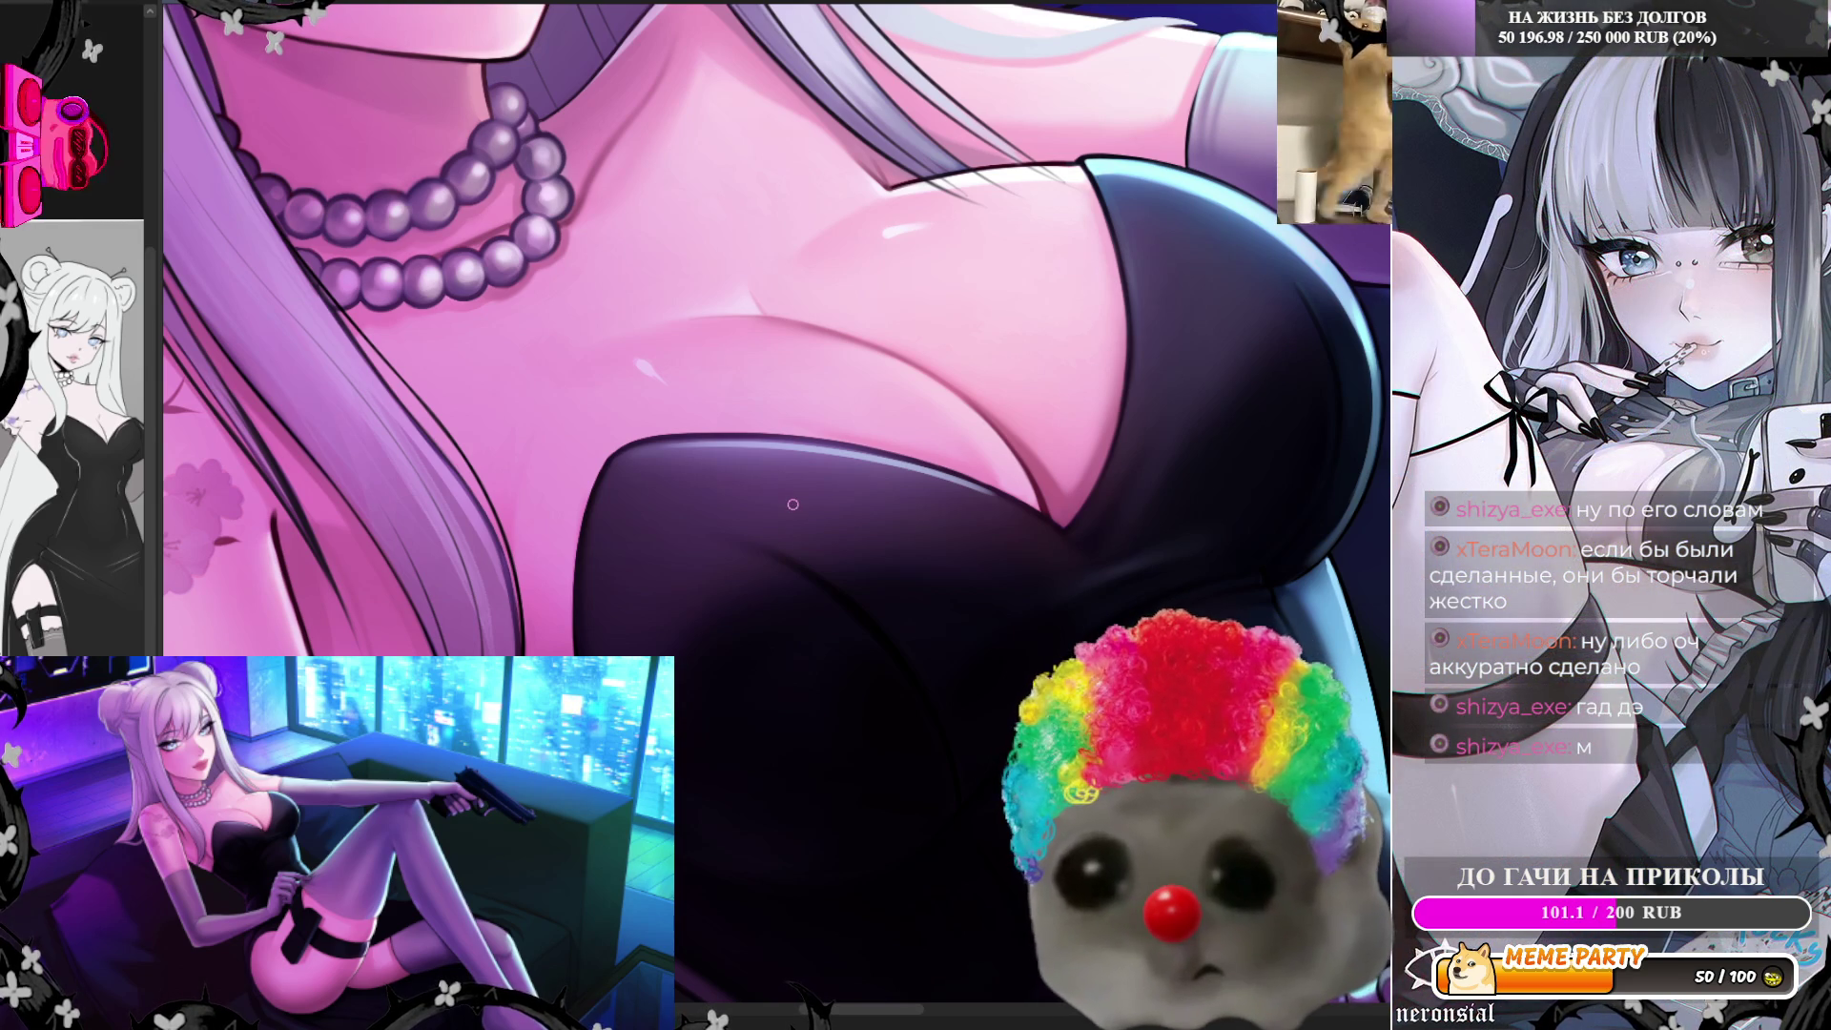
Pan the canvas to bring the shoulder tattoo and necklace into view
drag(790, 503, 759, 713)
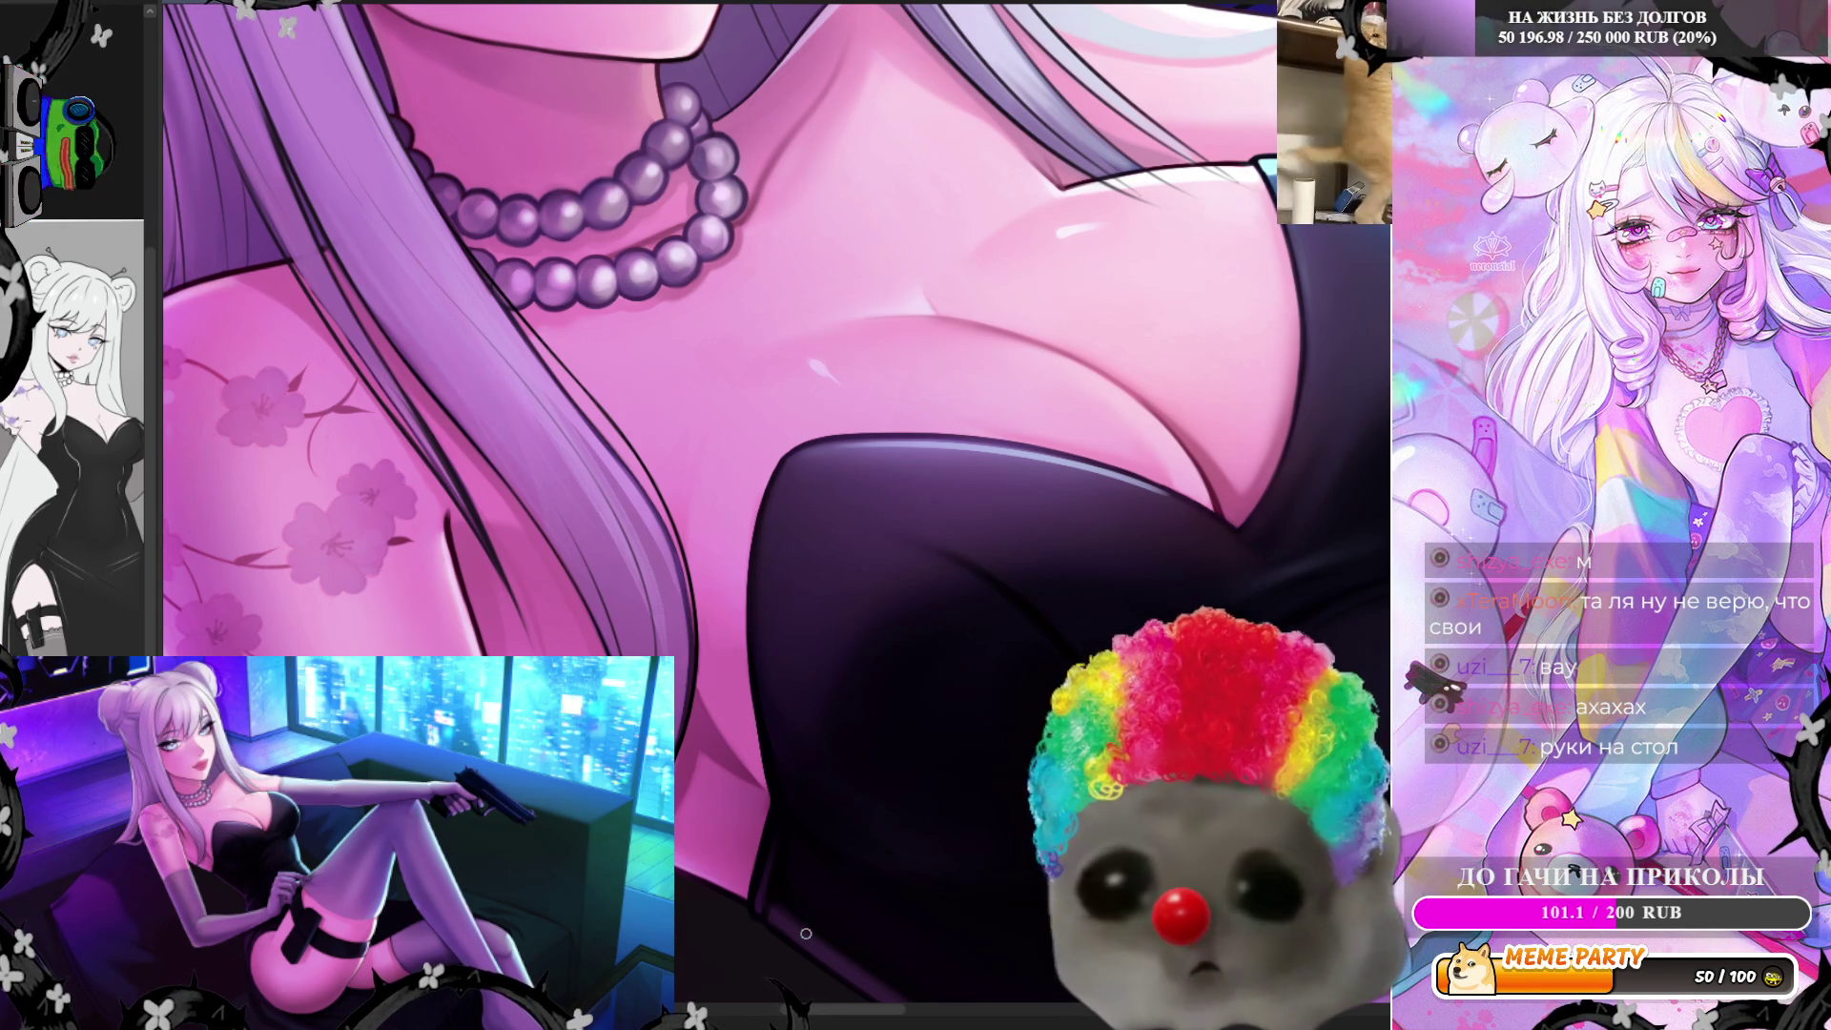
scroll(757, 814, up, 1)
scroll(838, 801, up, 1)
scroll(838, 802, down, 1)
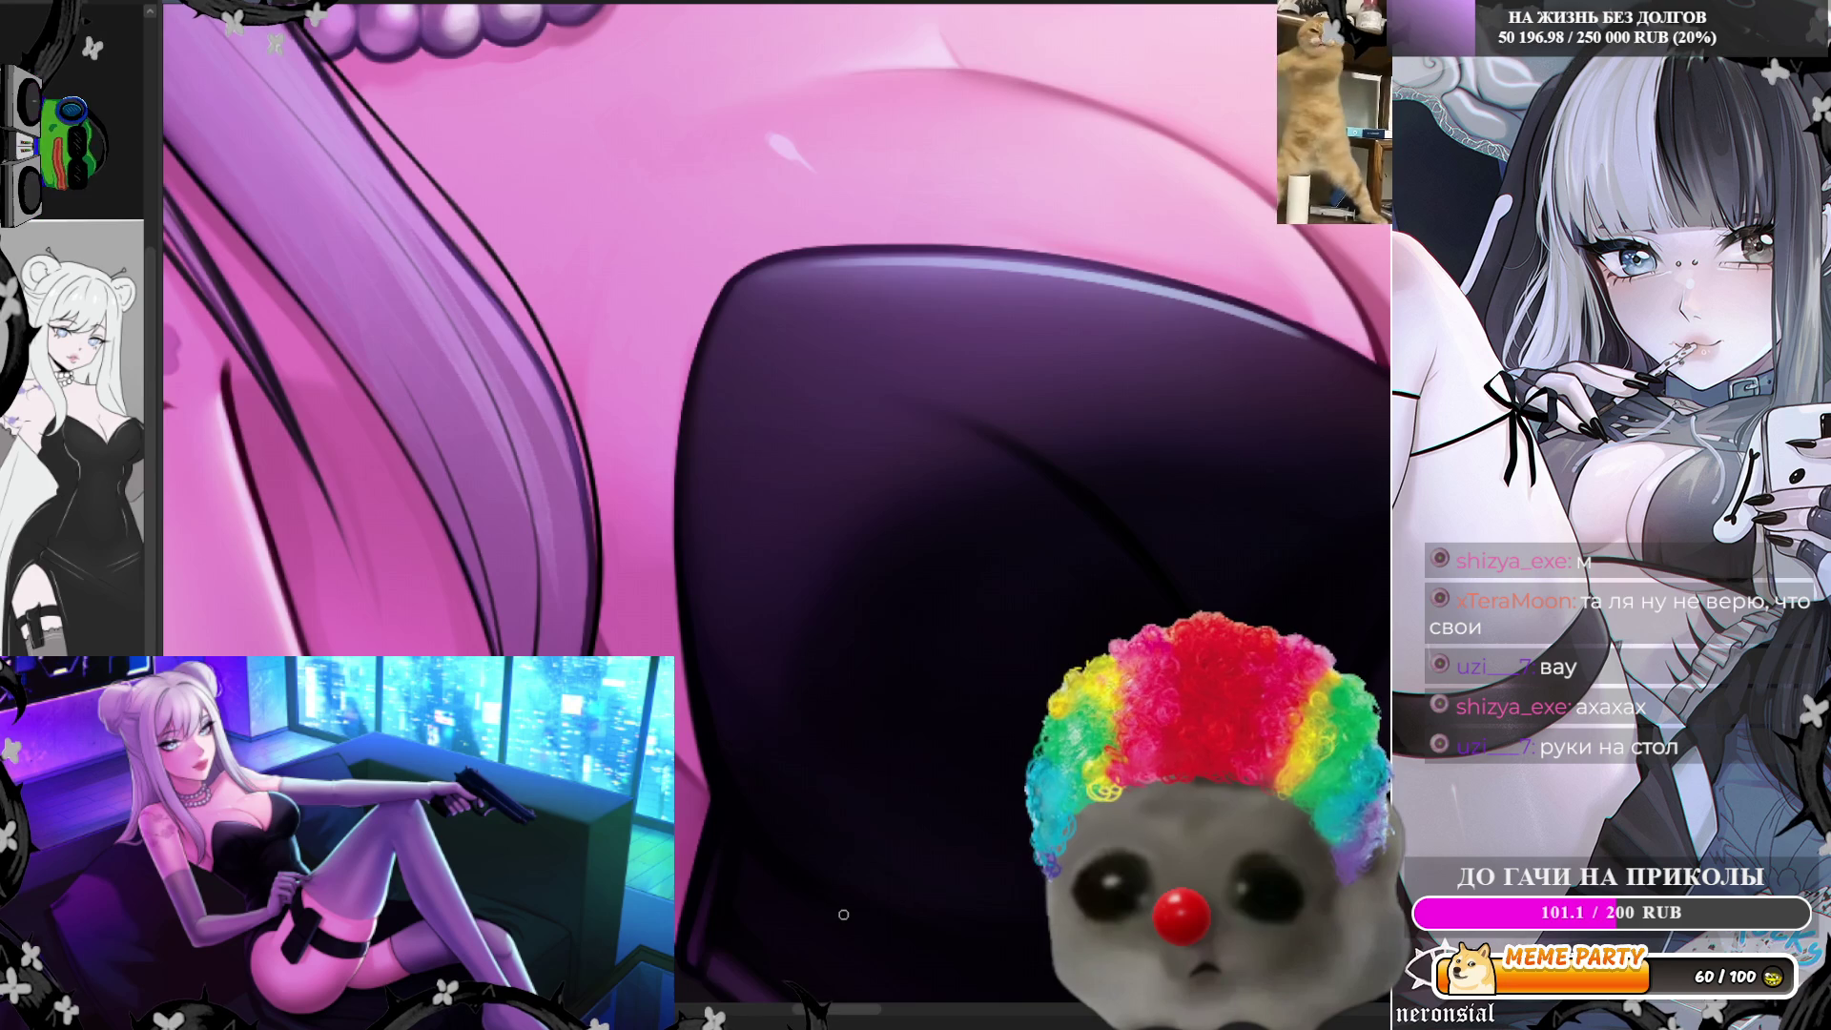
scroll(842, 914, down, 3)
scroll(815, 858, up, 1)
scroll(785, 810, up, 3)
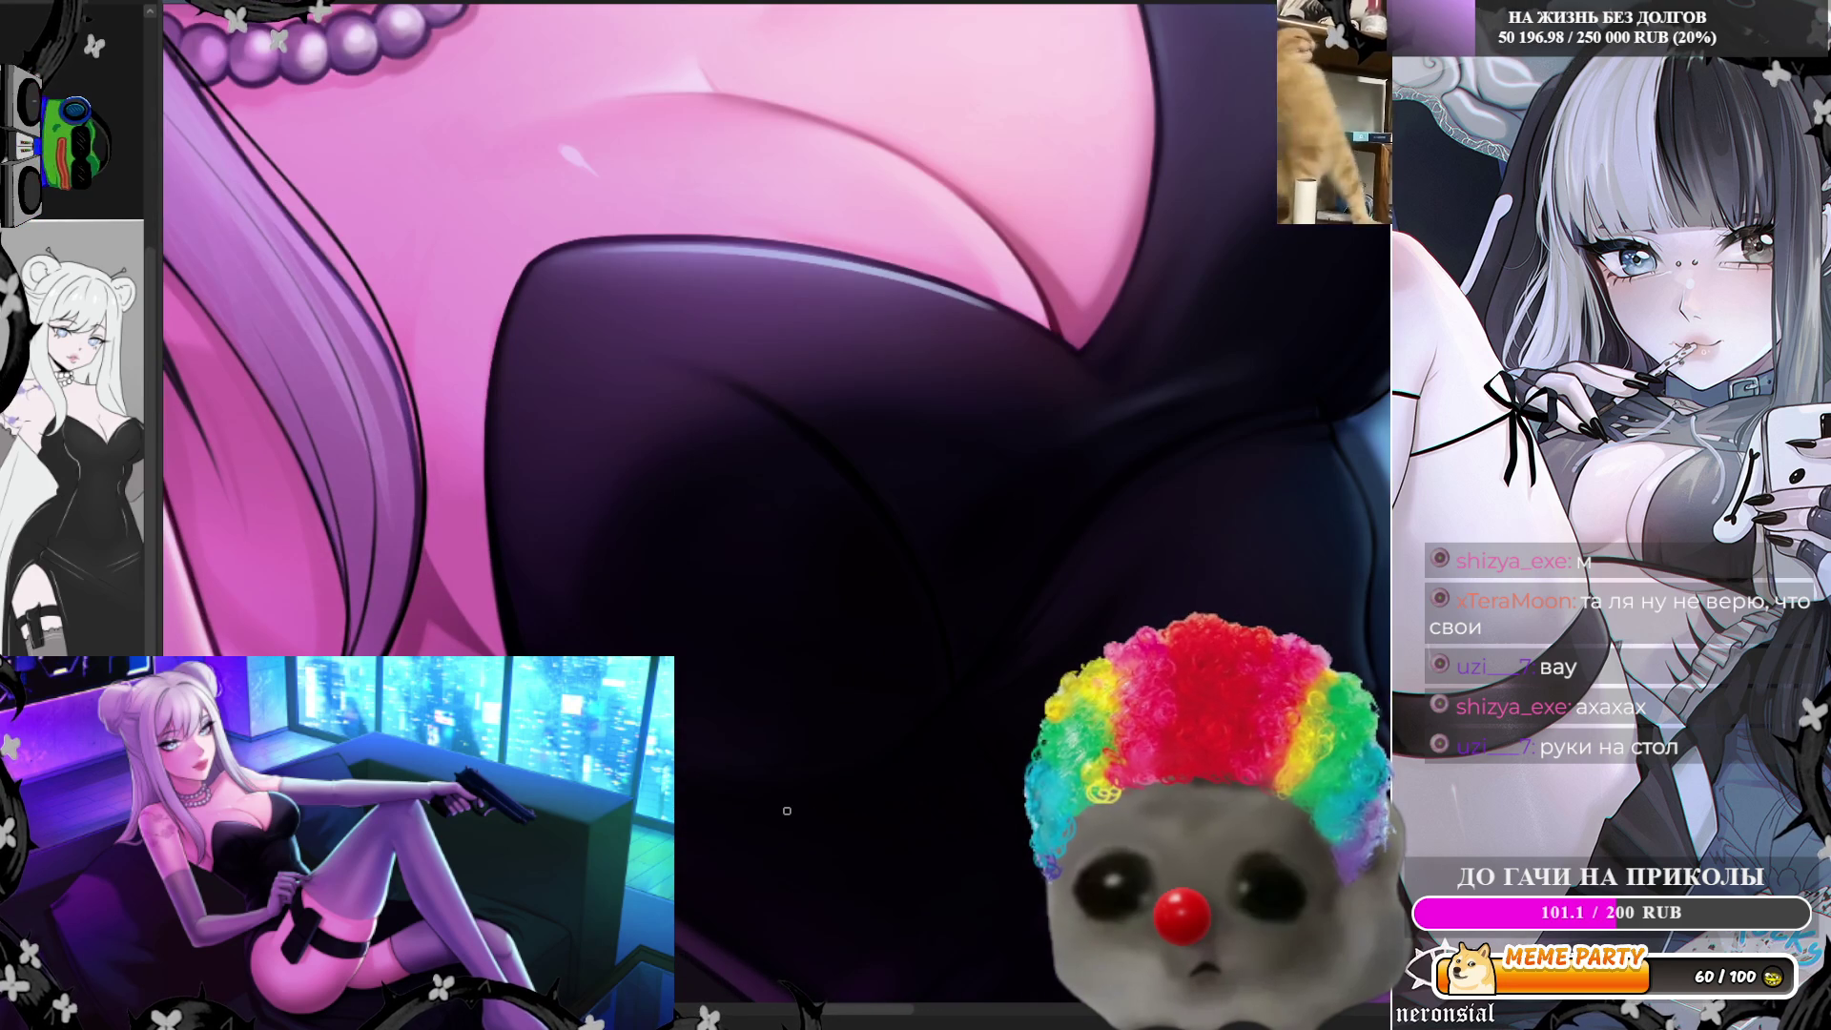
scroll(916, 824, up, 1)
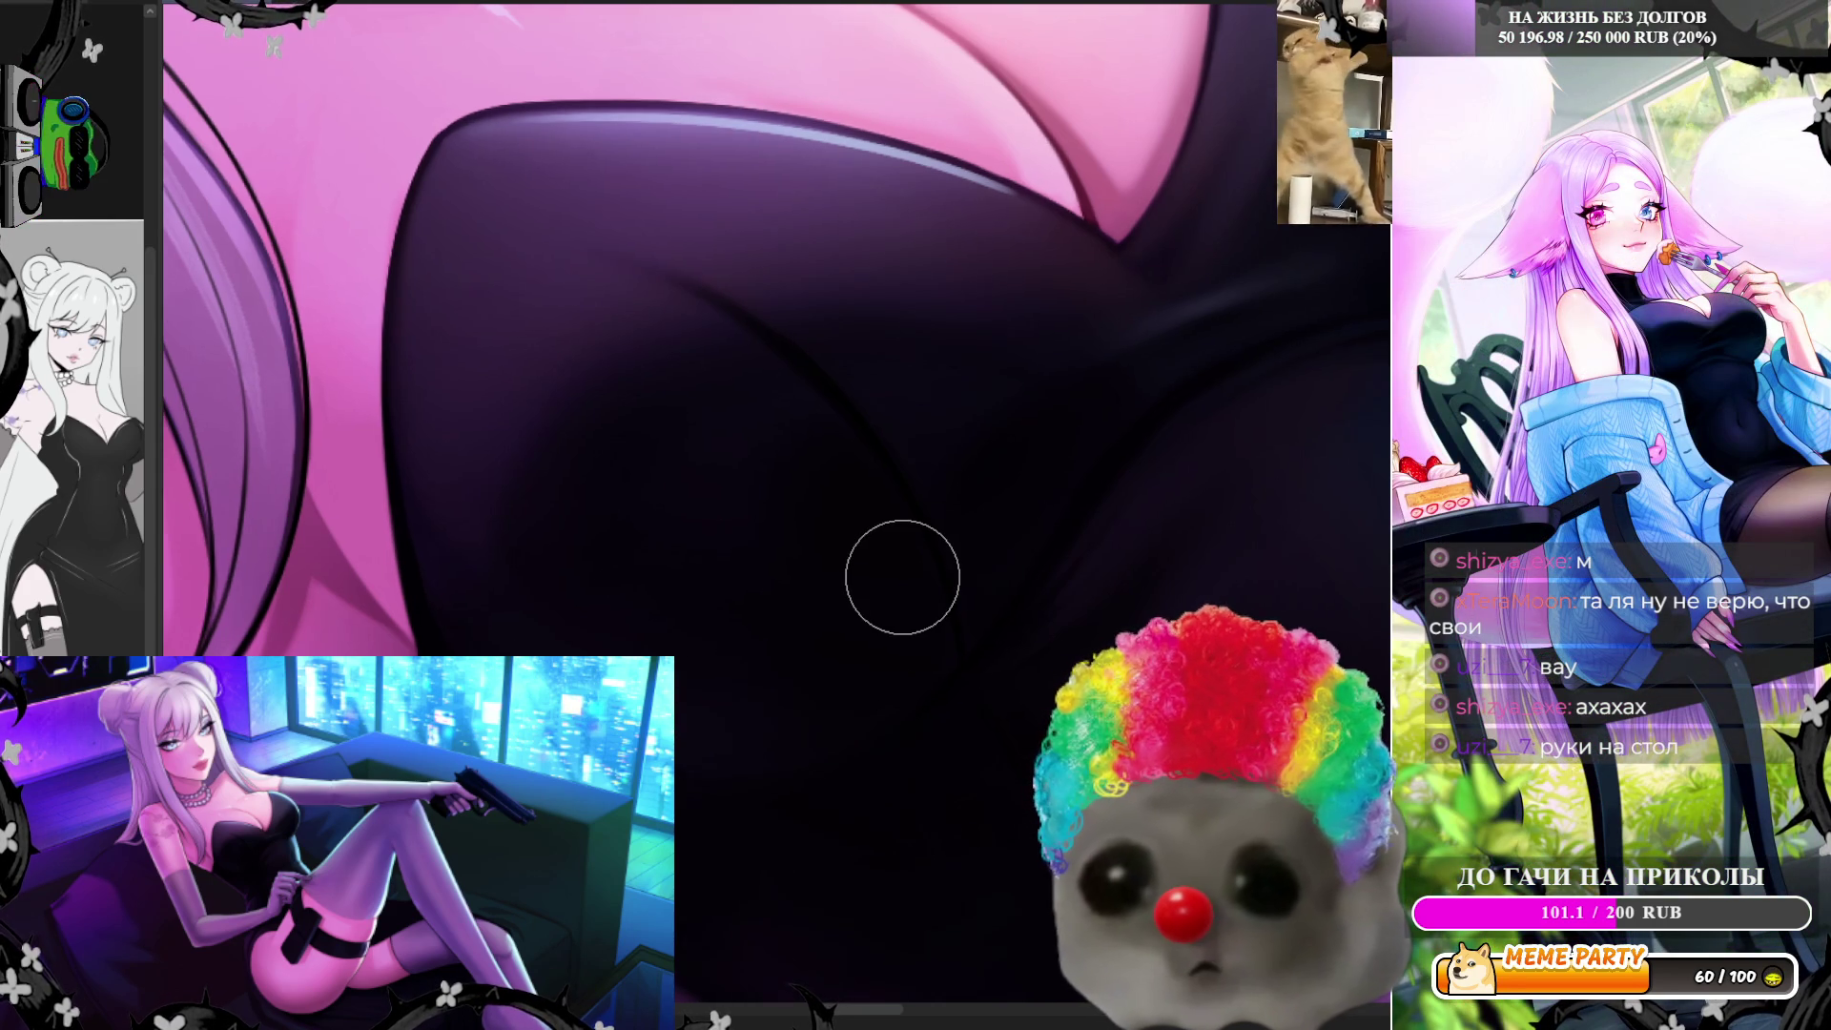
scroll(904, 576, down, 3)
scroll(903, 577, down, 2)
scroll(1052, 530, up, 2)
scroll(1050, 530, up, 2)
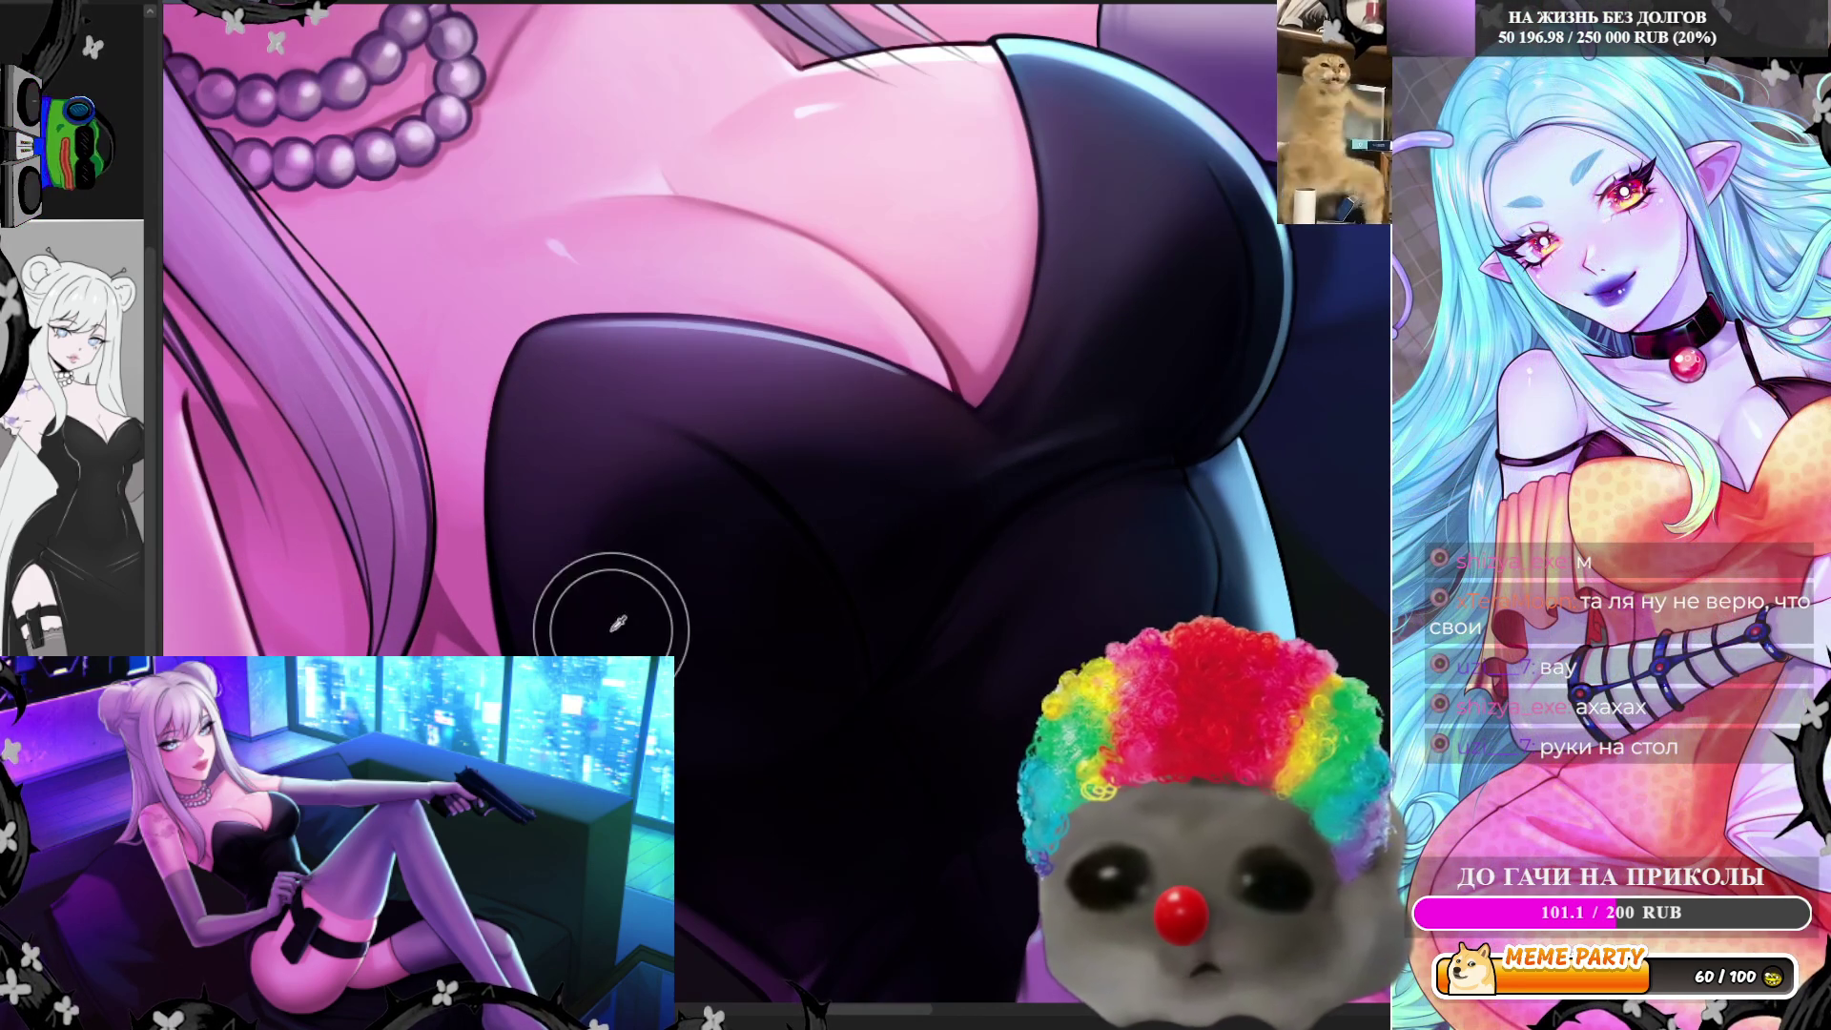
Halve the brush width and mirror the canvas to check the pearls and hair
key(bracketleft)
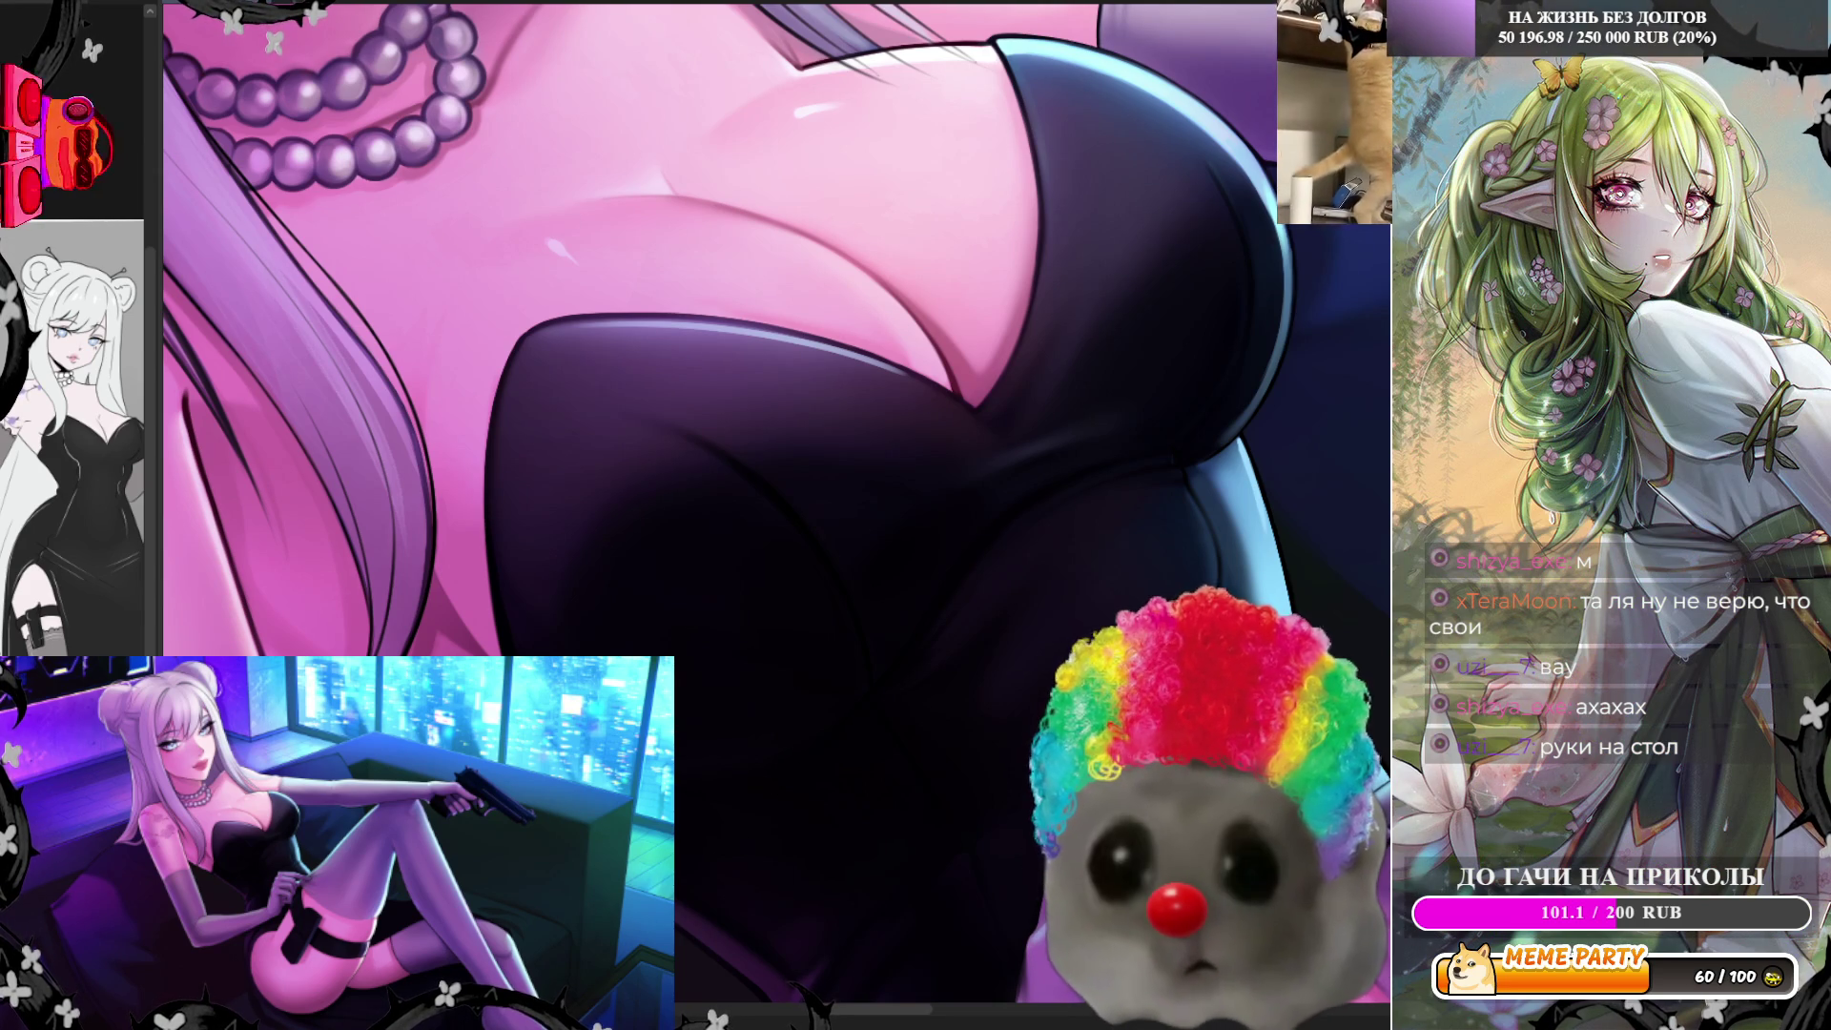
key(m)
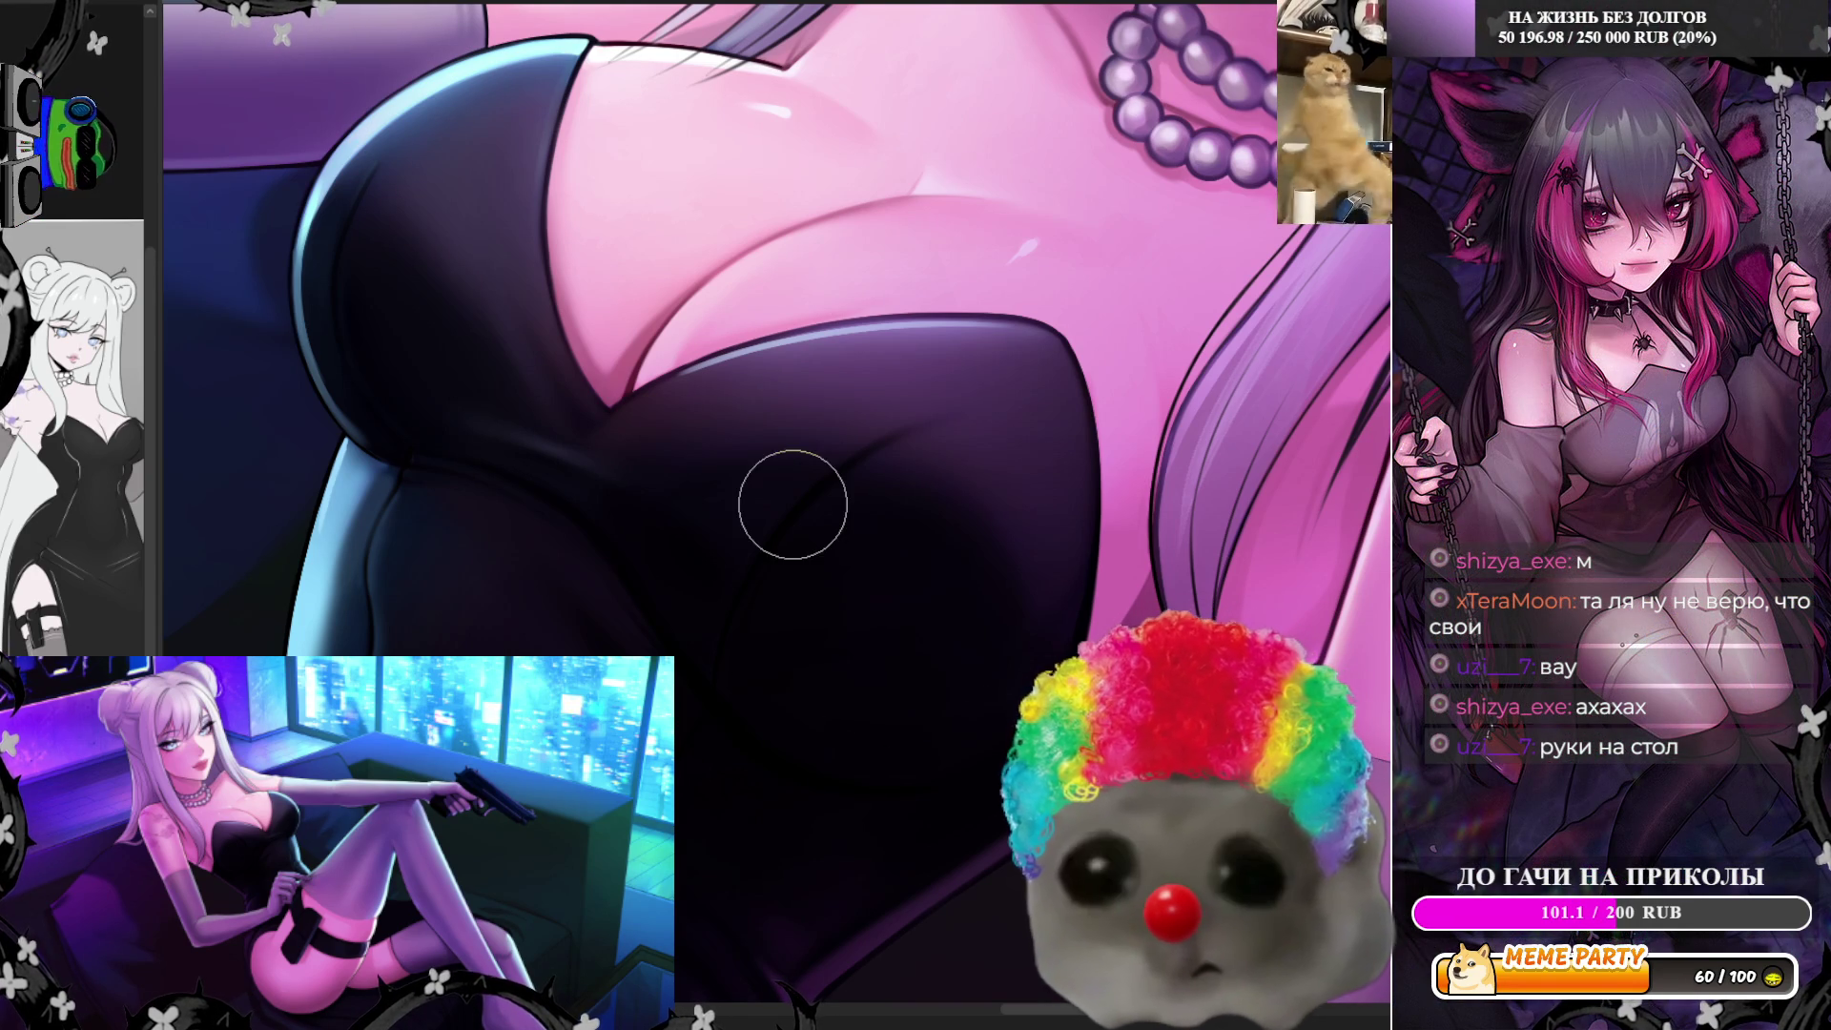
Enlarge the brush substantially for broad strokes on the dress
key(e)
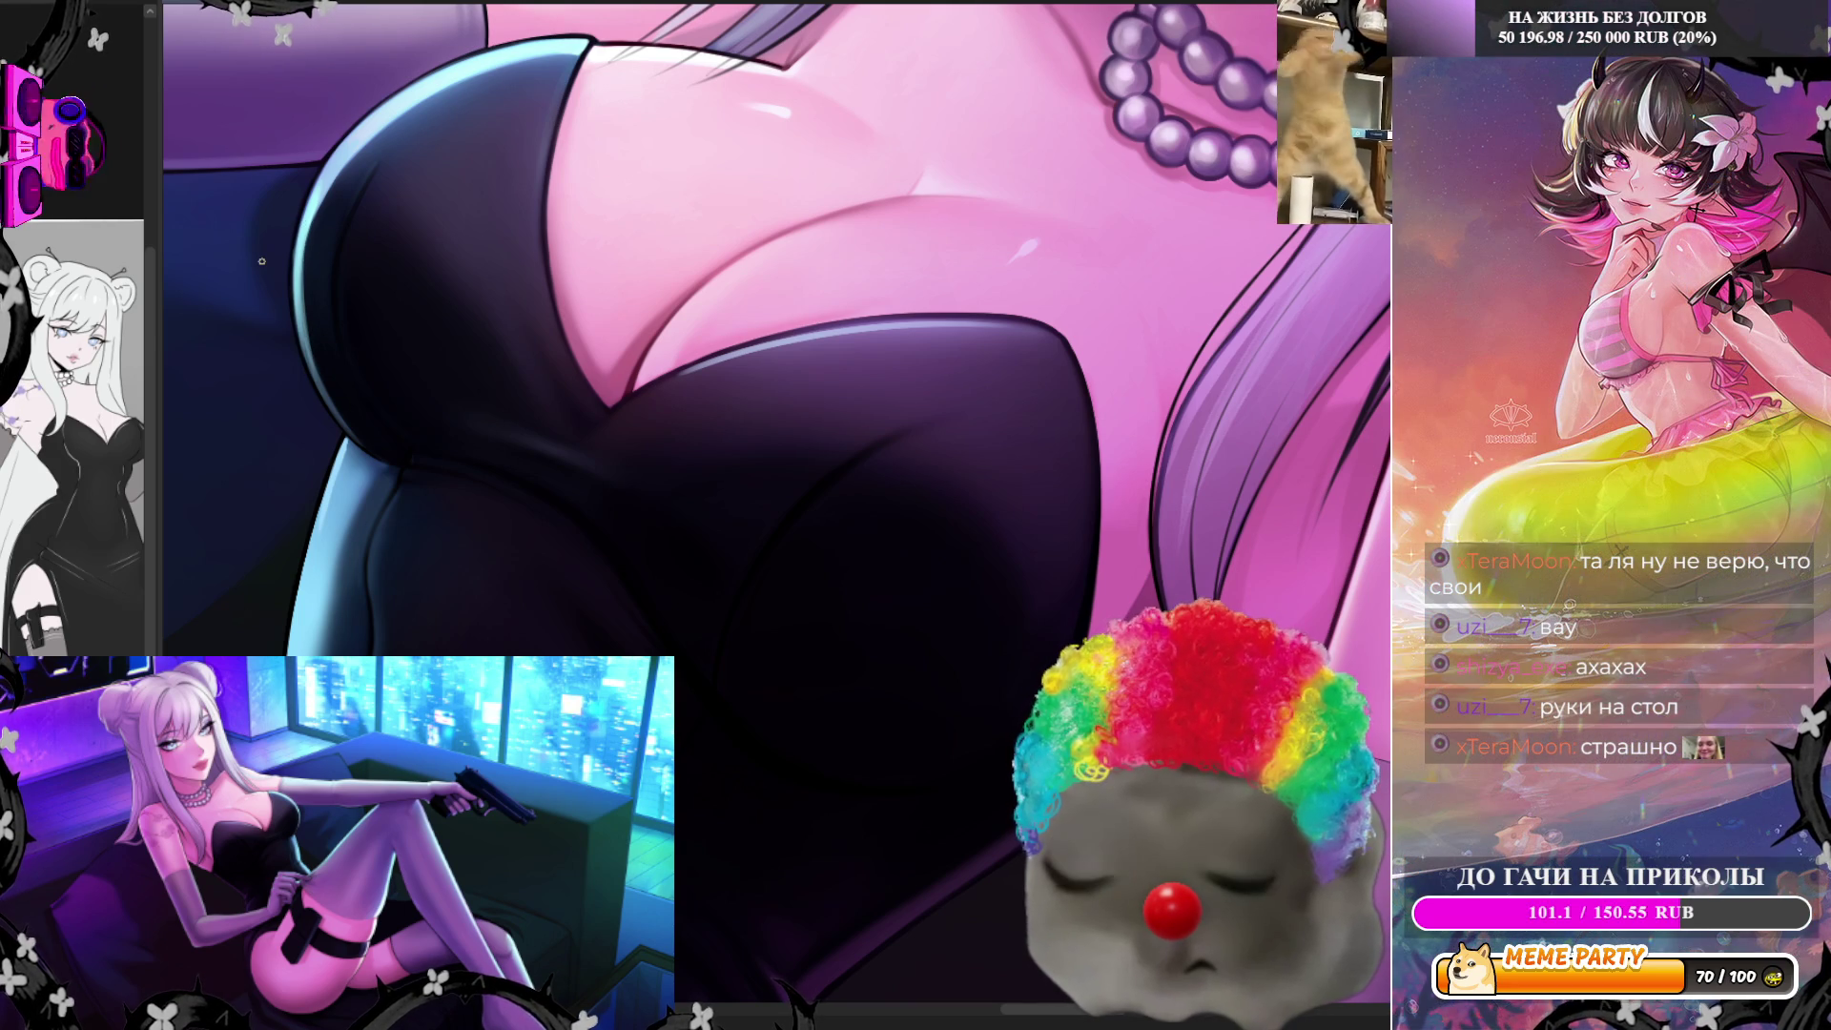
scroll(308, 329, down, 3)
scroll(321, 279, down, 2)
scroll(336, 236, up, 1)
scroll(336, 236, up, 3)
scroll(336, 236, up, 1)
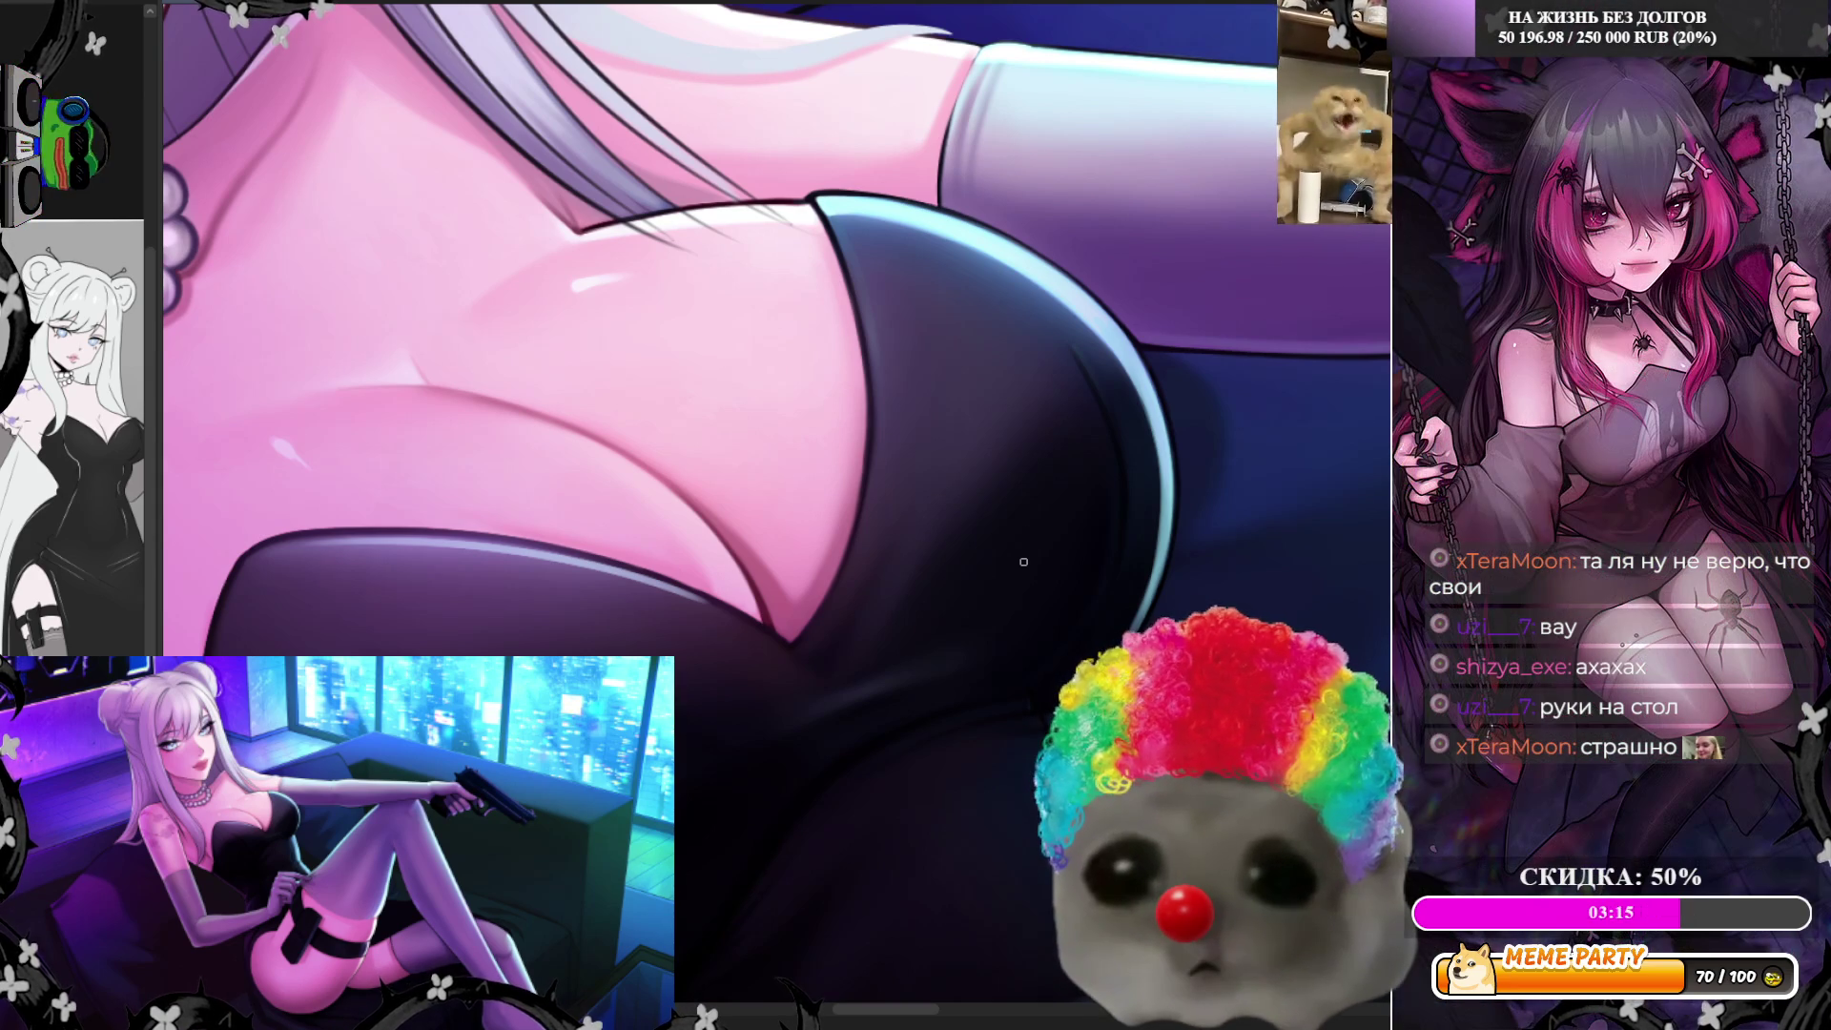
scroll(761, 409, down, 3)
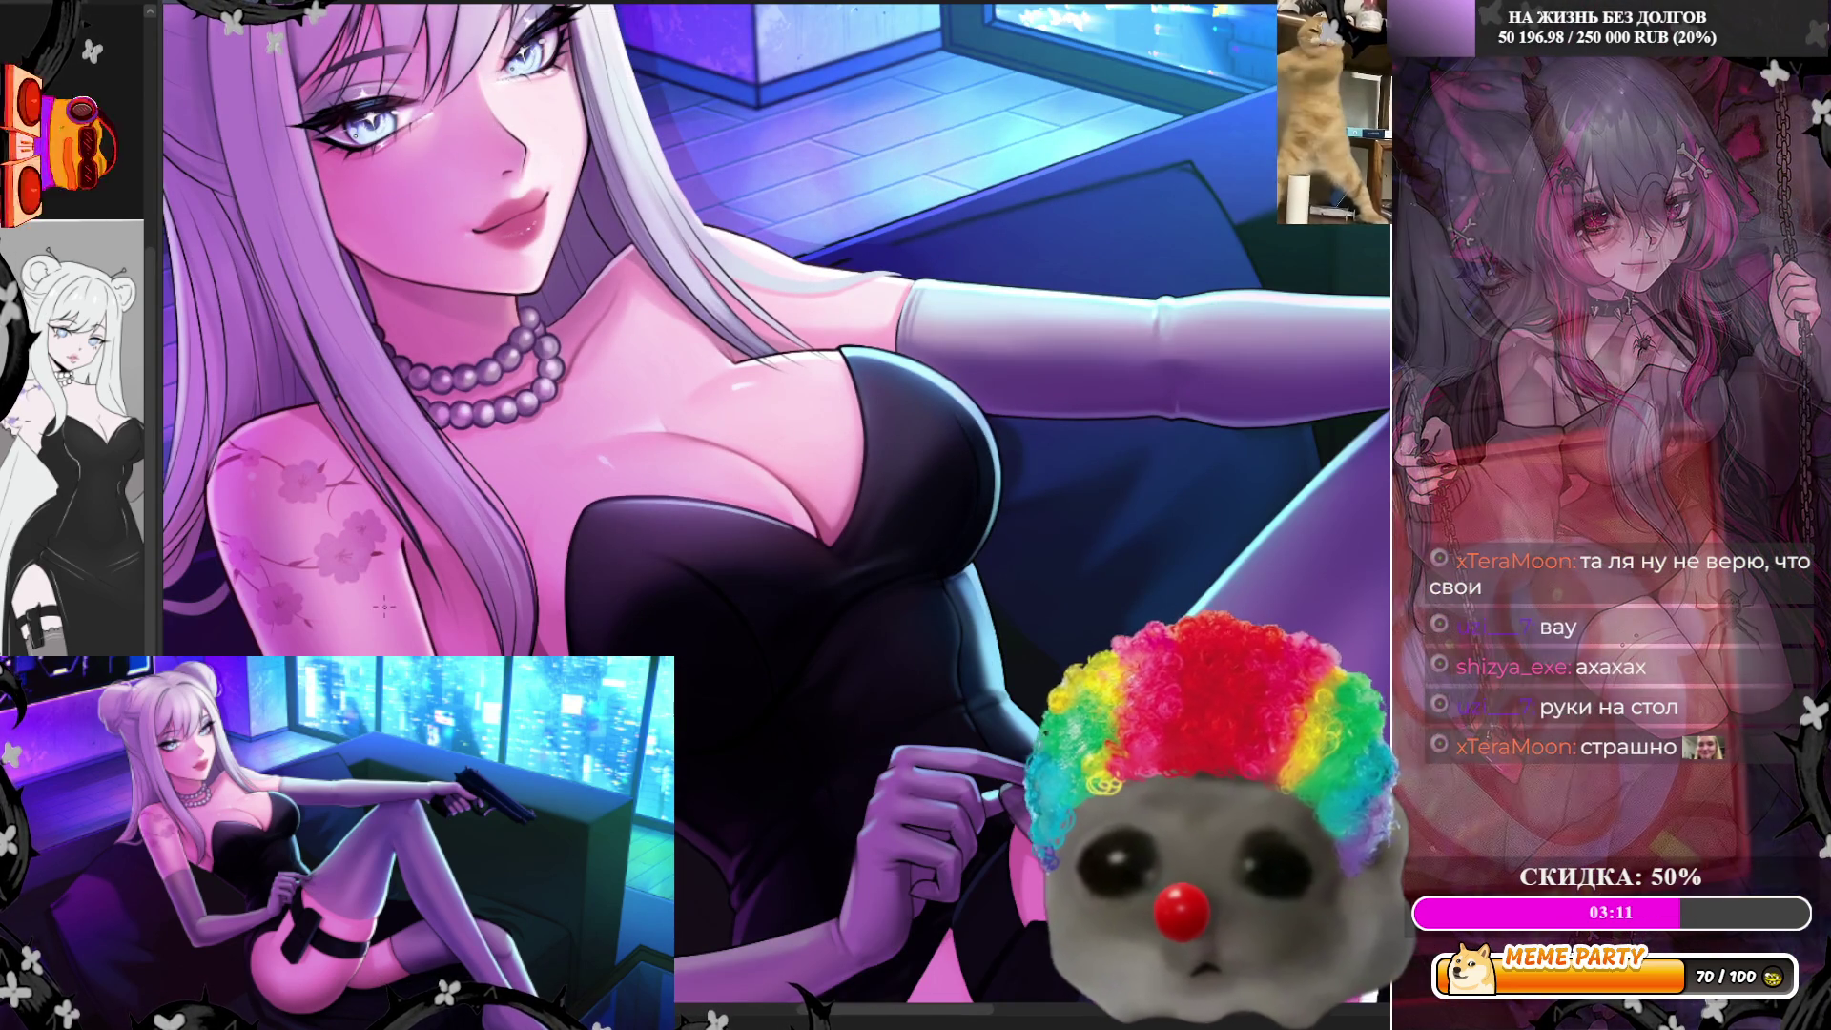
scroll(762, 409, up, 3)
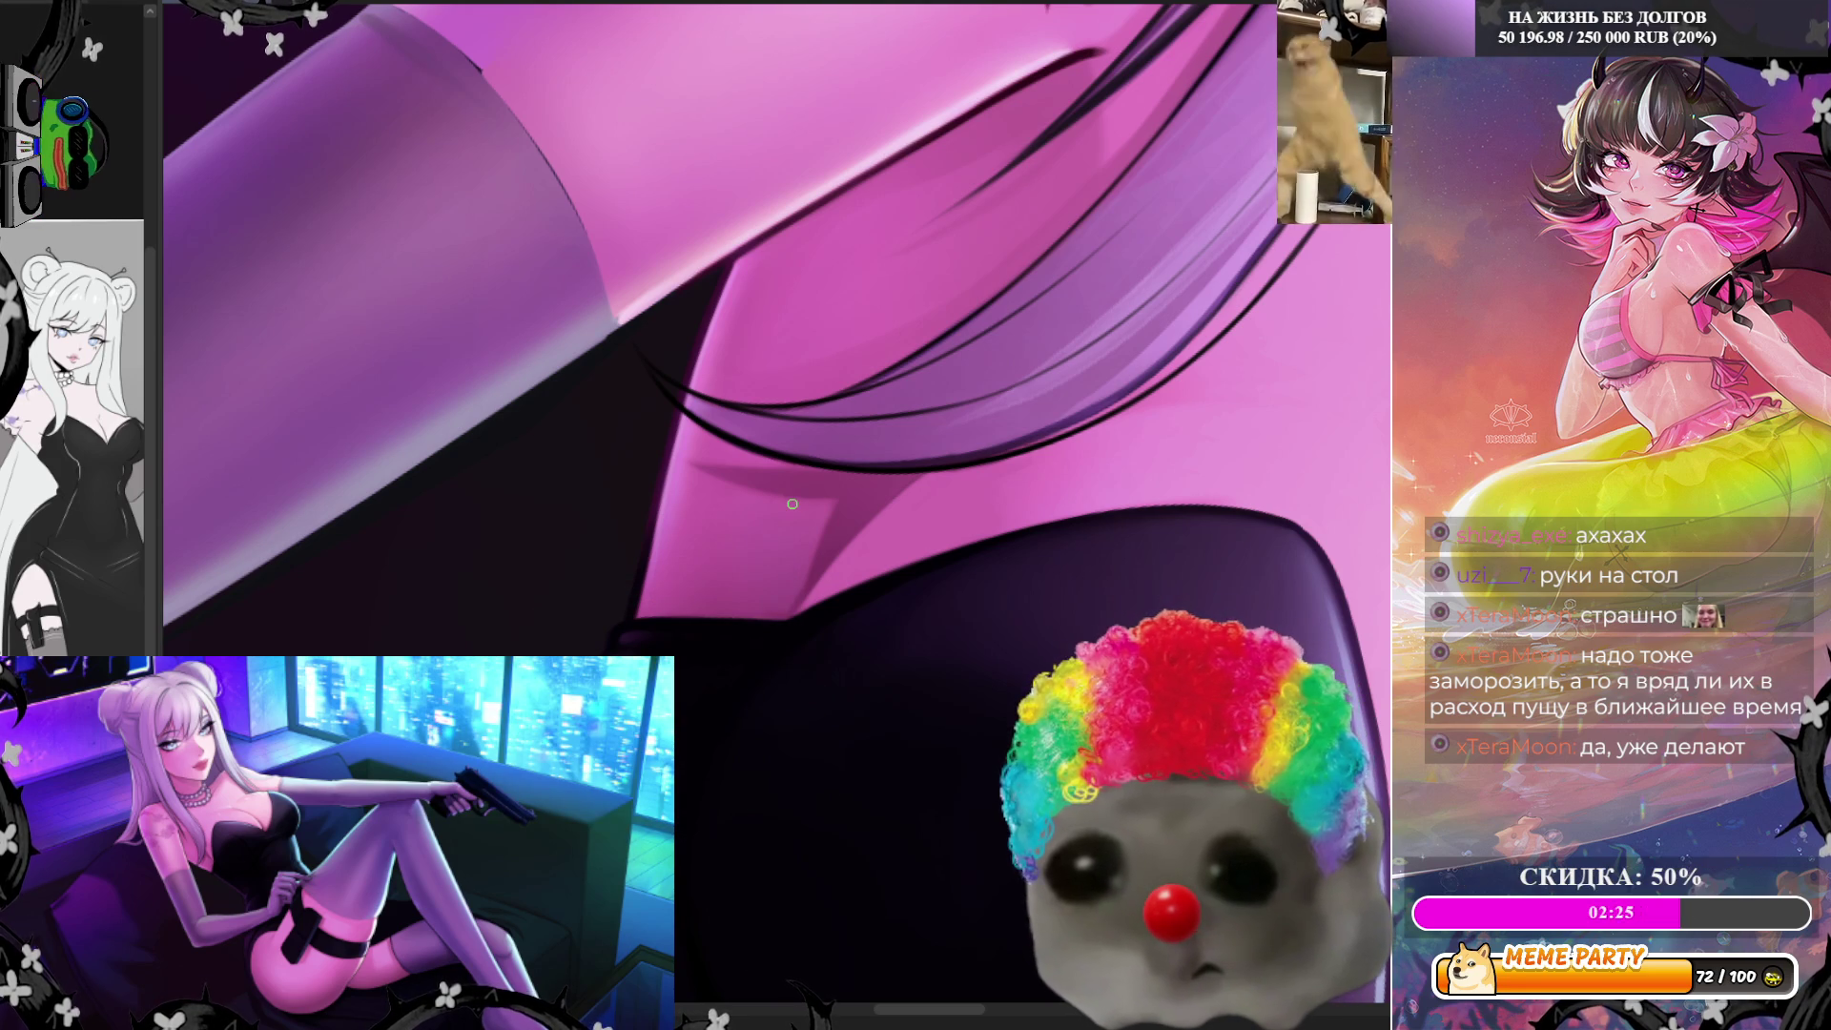
scroll(679, 653, down, 2)
scroll(1043, 713, up, 2)
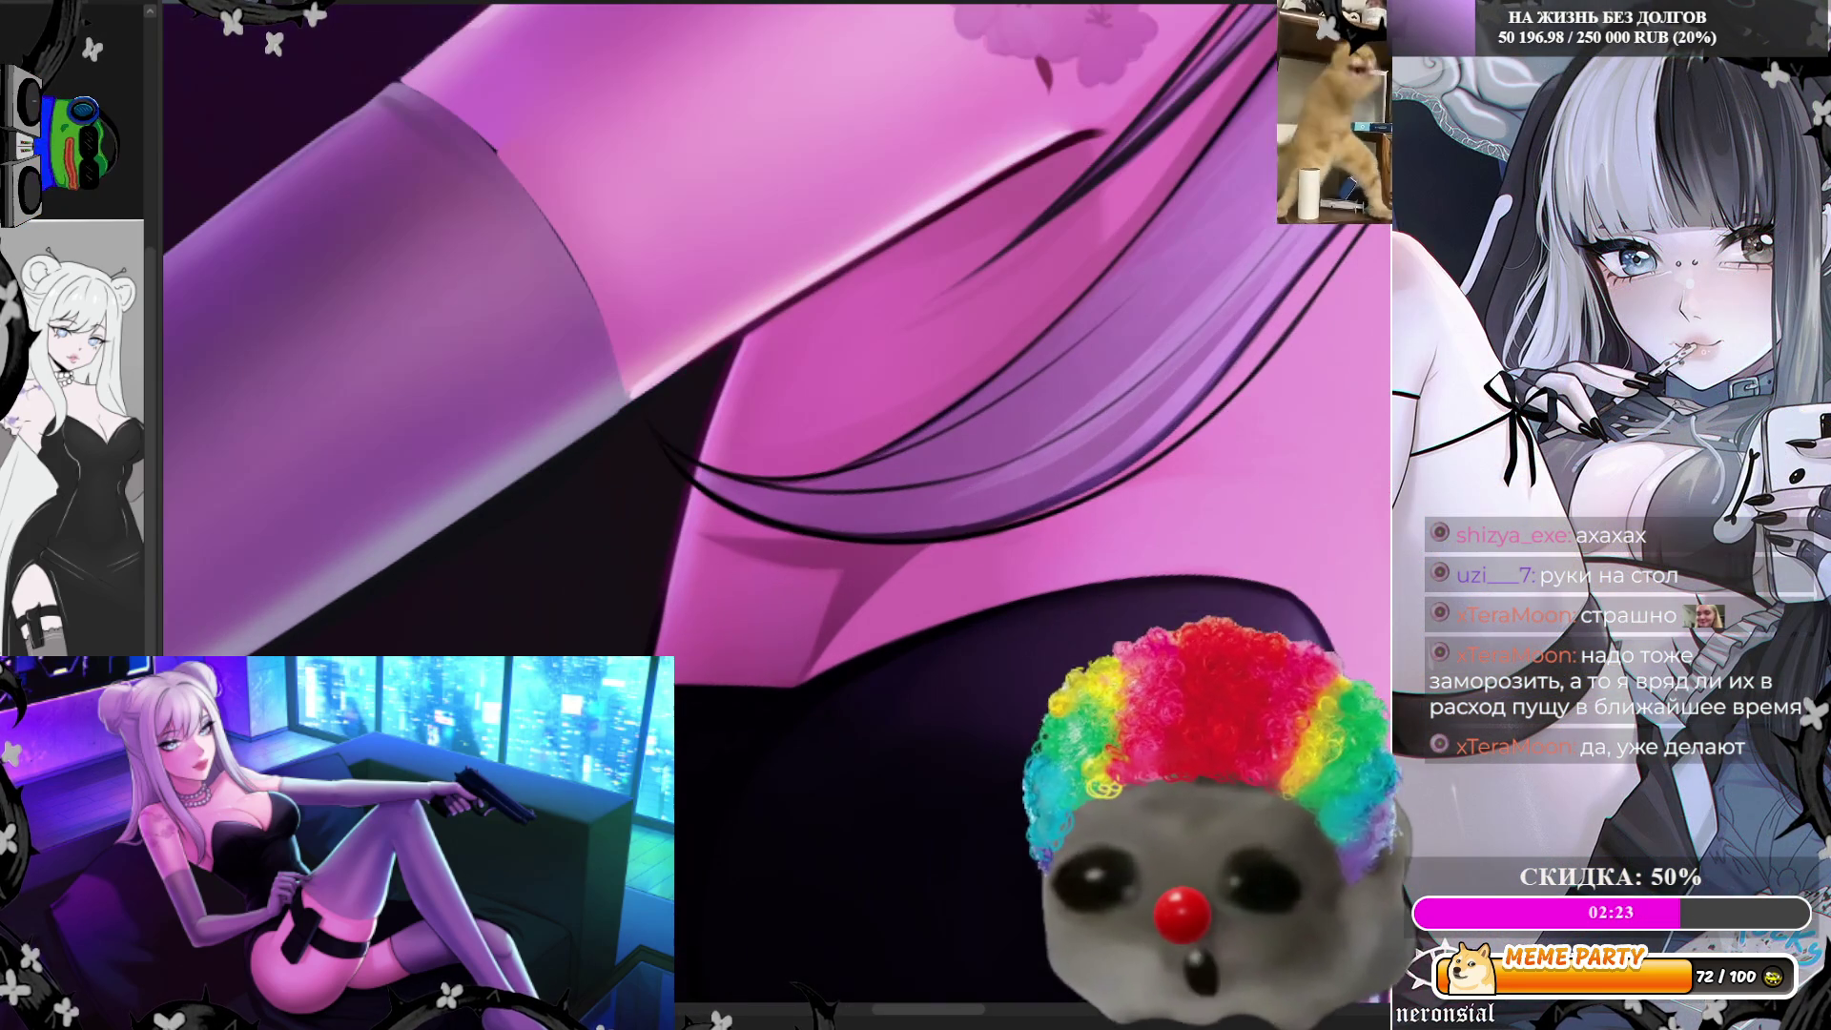
scroll(1042, 713, down, 2)
scroll(990, 521, up, 2)
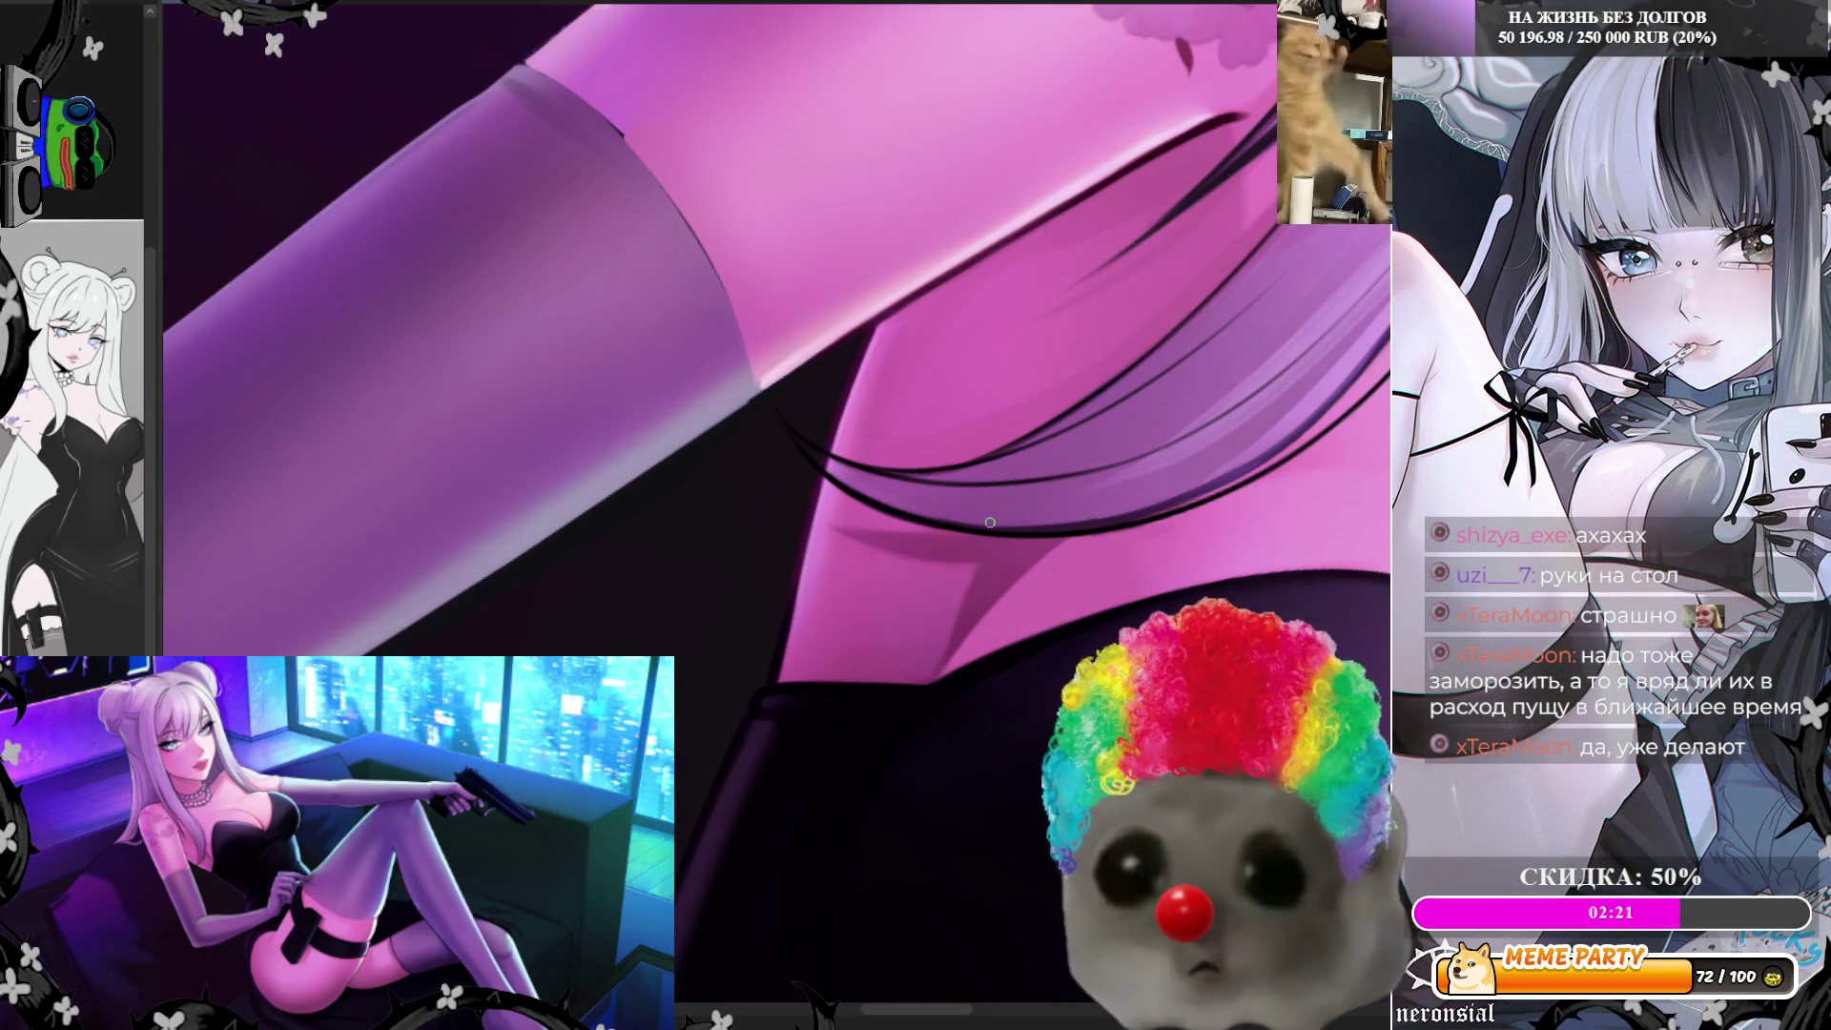
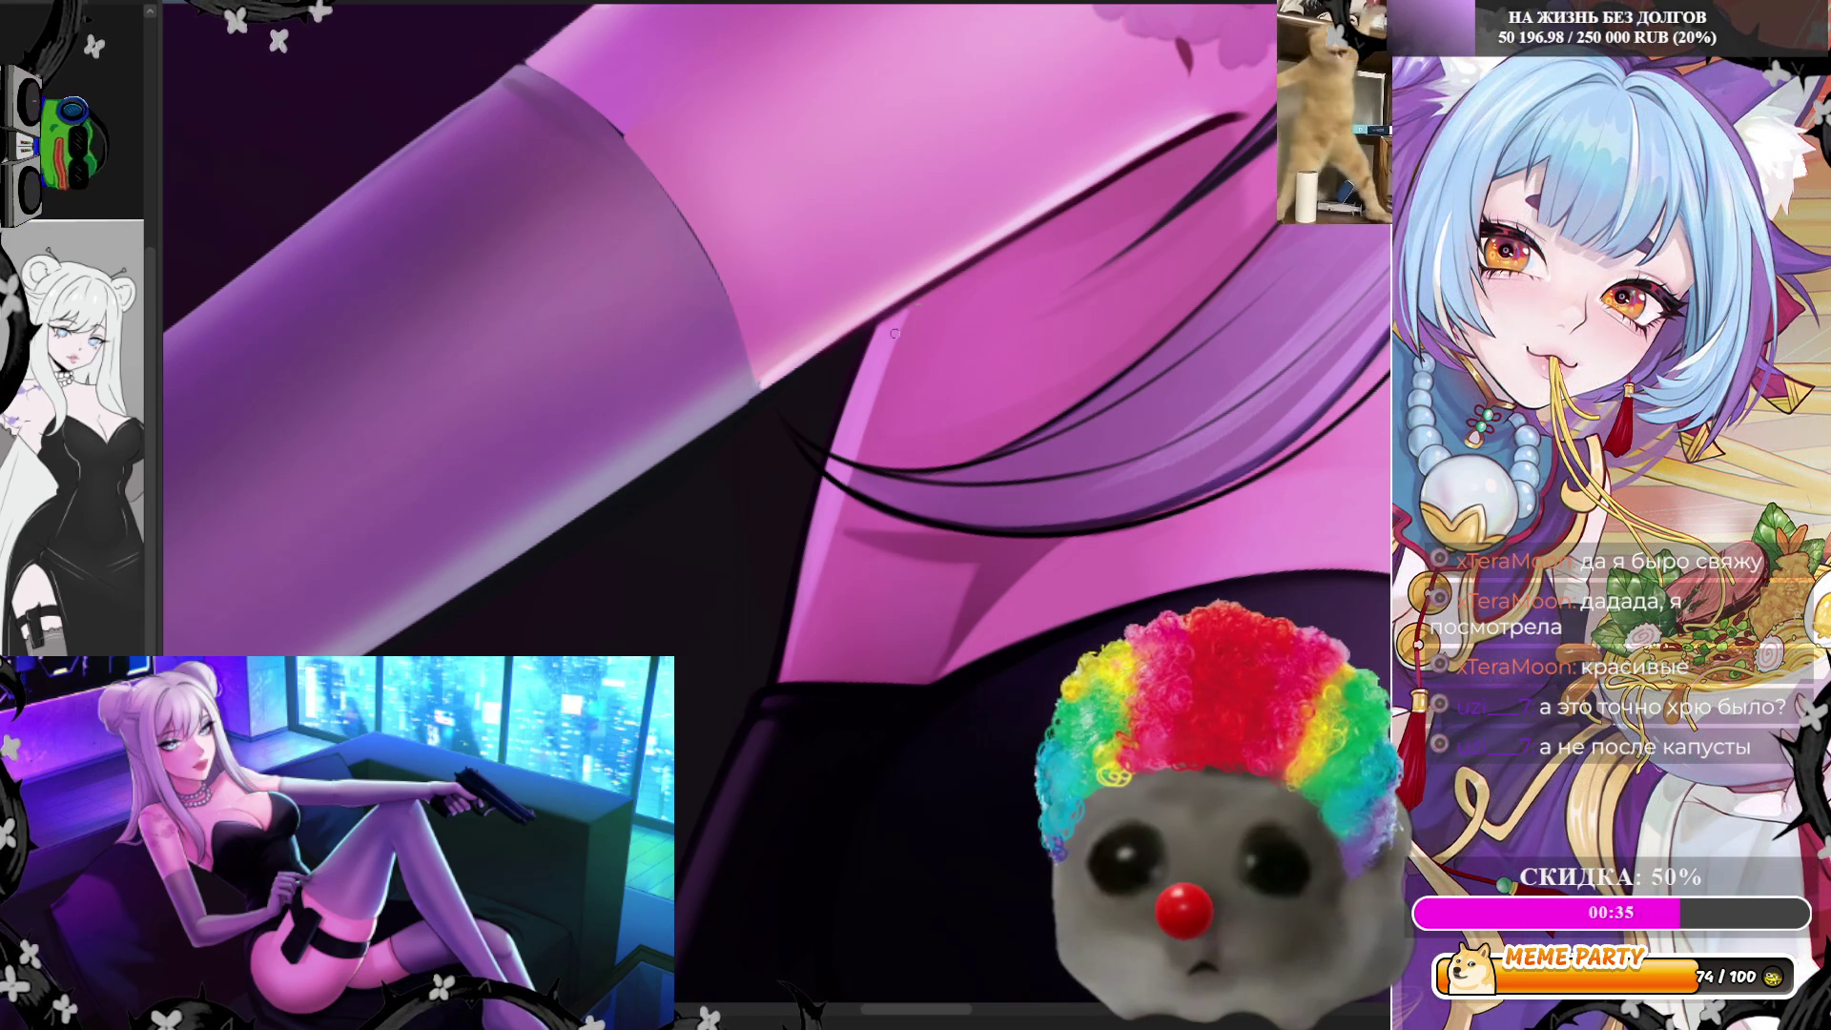
scroll(914, 323, down, 3)
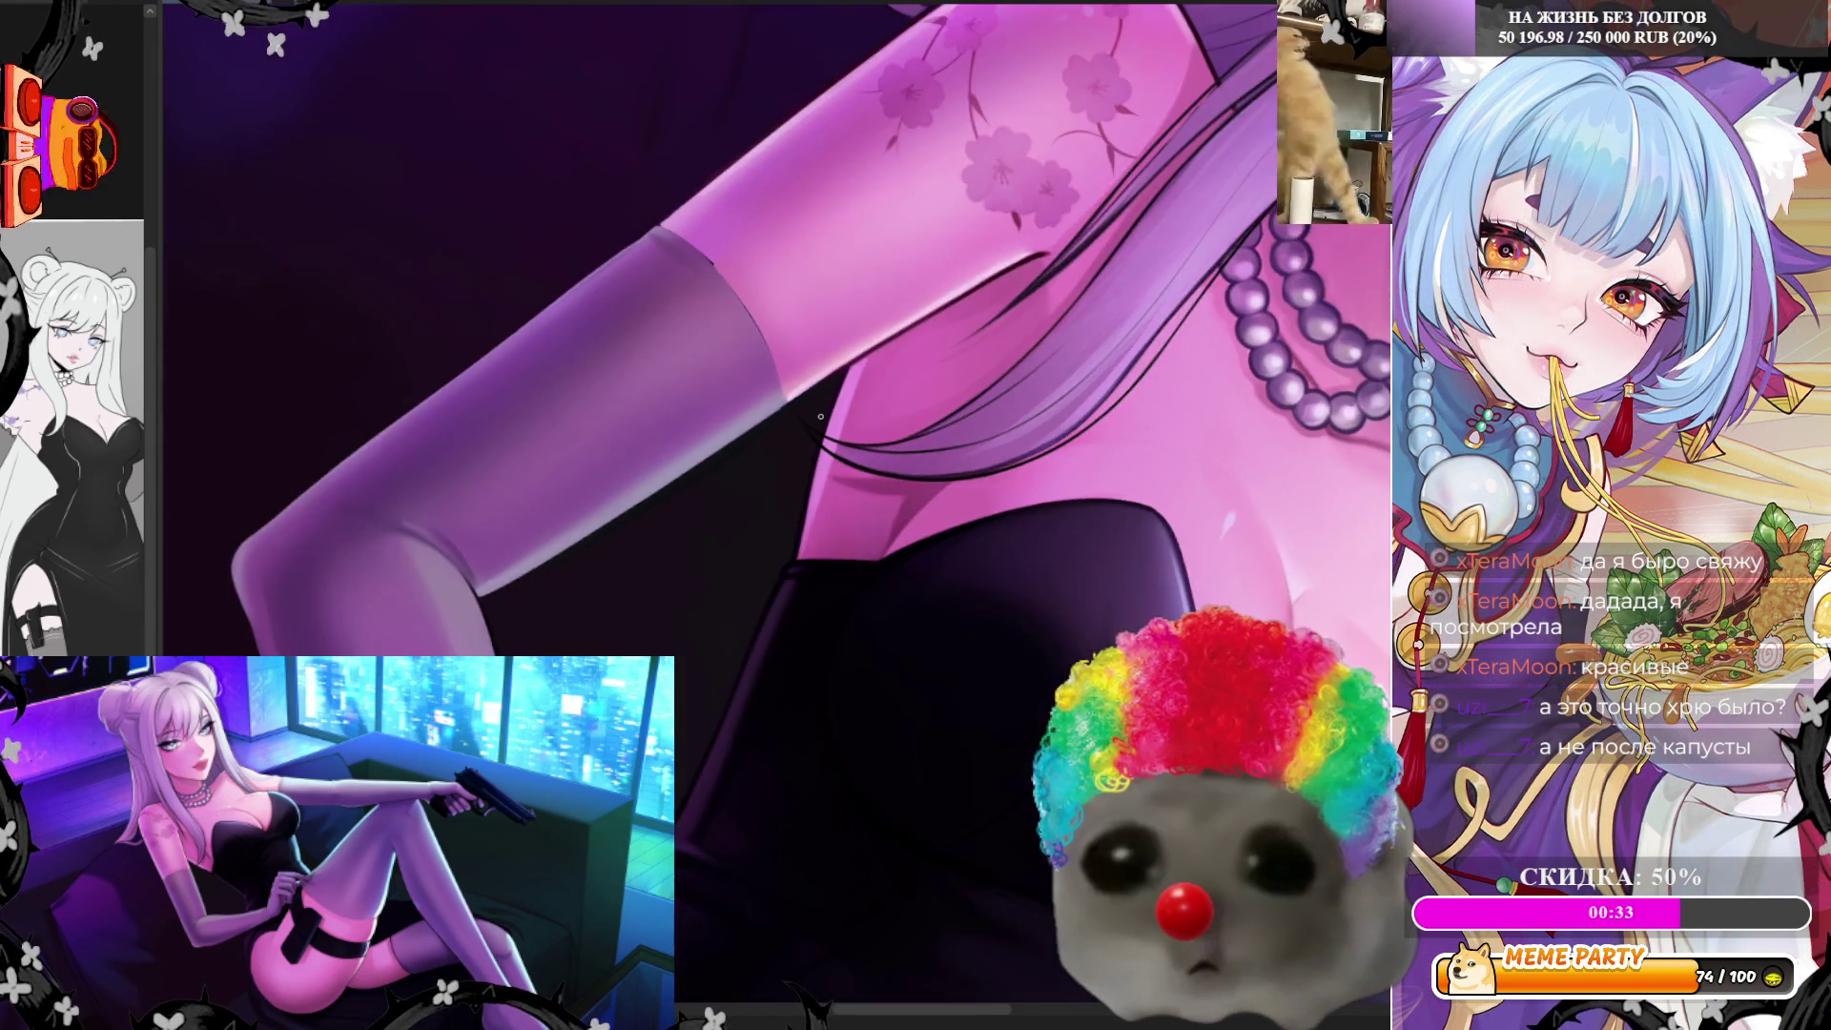
scroll(820, 428, down, 2)
scroll(820, 427, down, 2)
scroll(859, 401, up, 4)
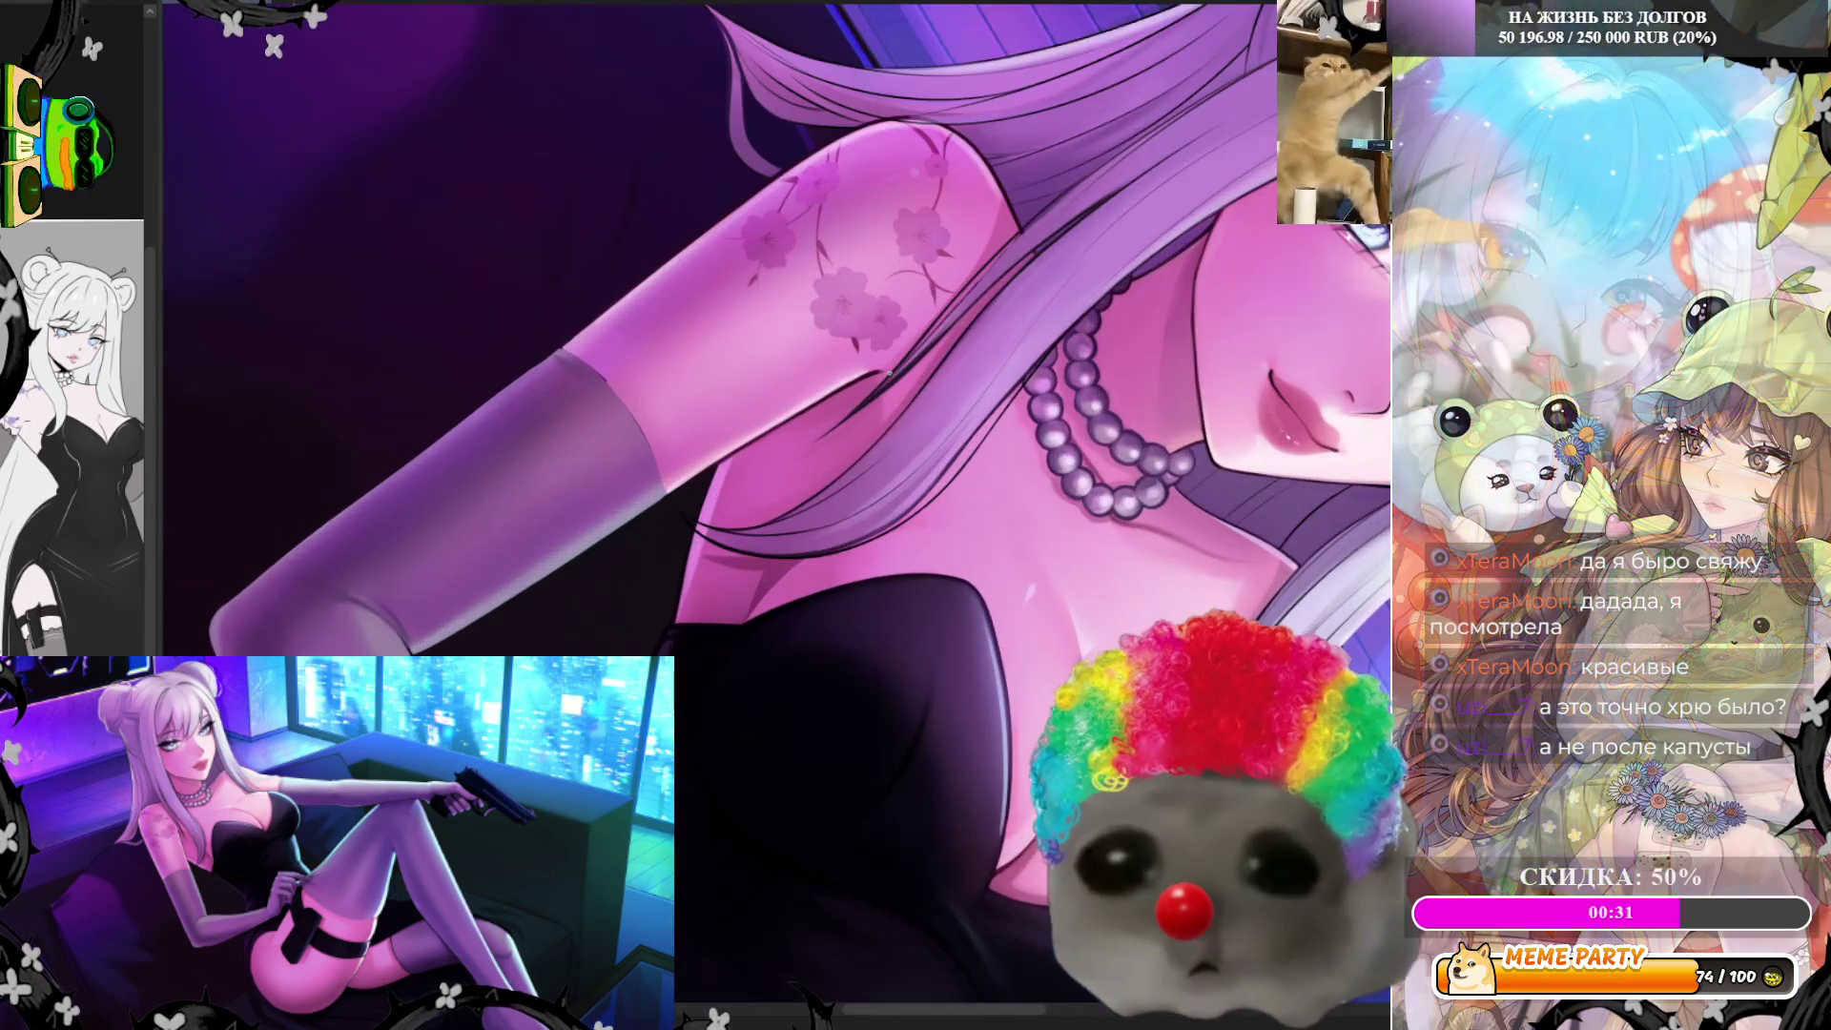
scroll(876, 387, up, 2)
scroll(873, 386, up, 1)
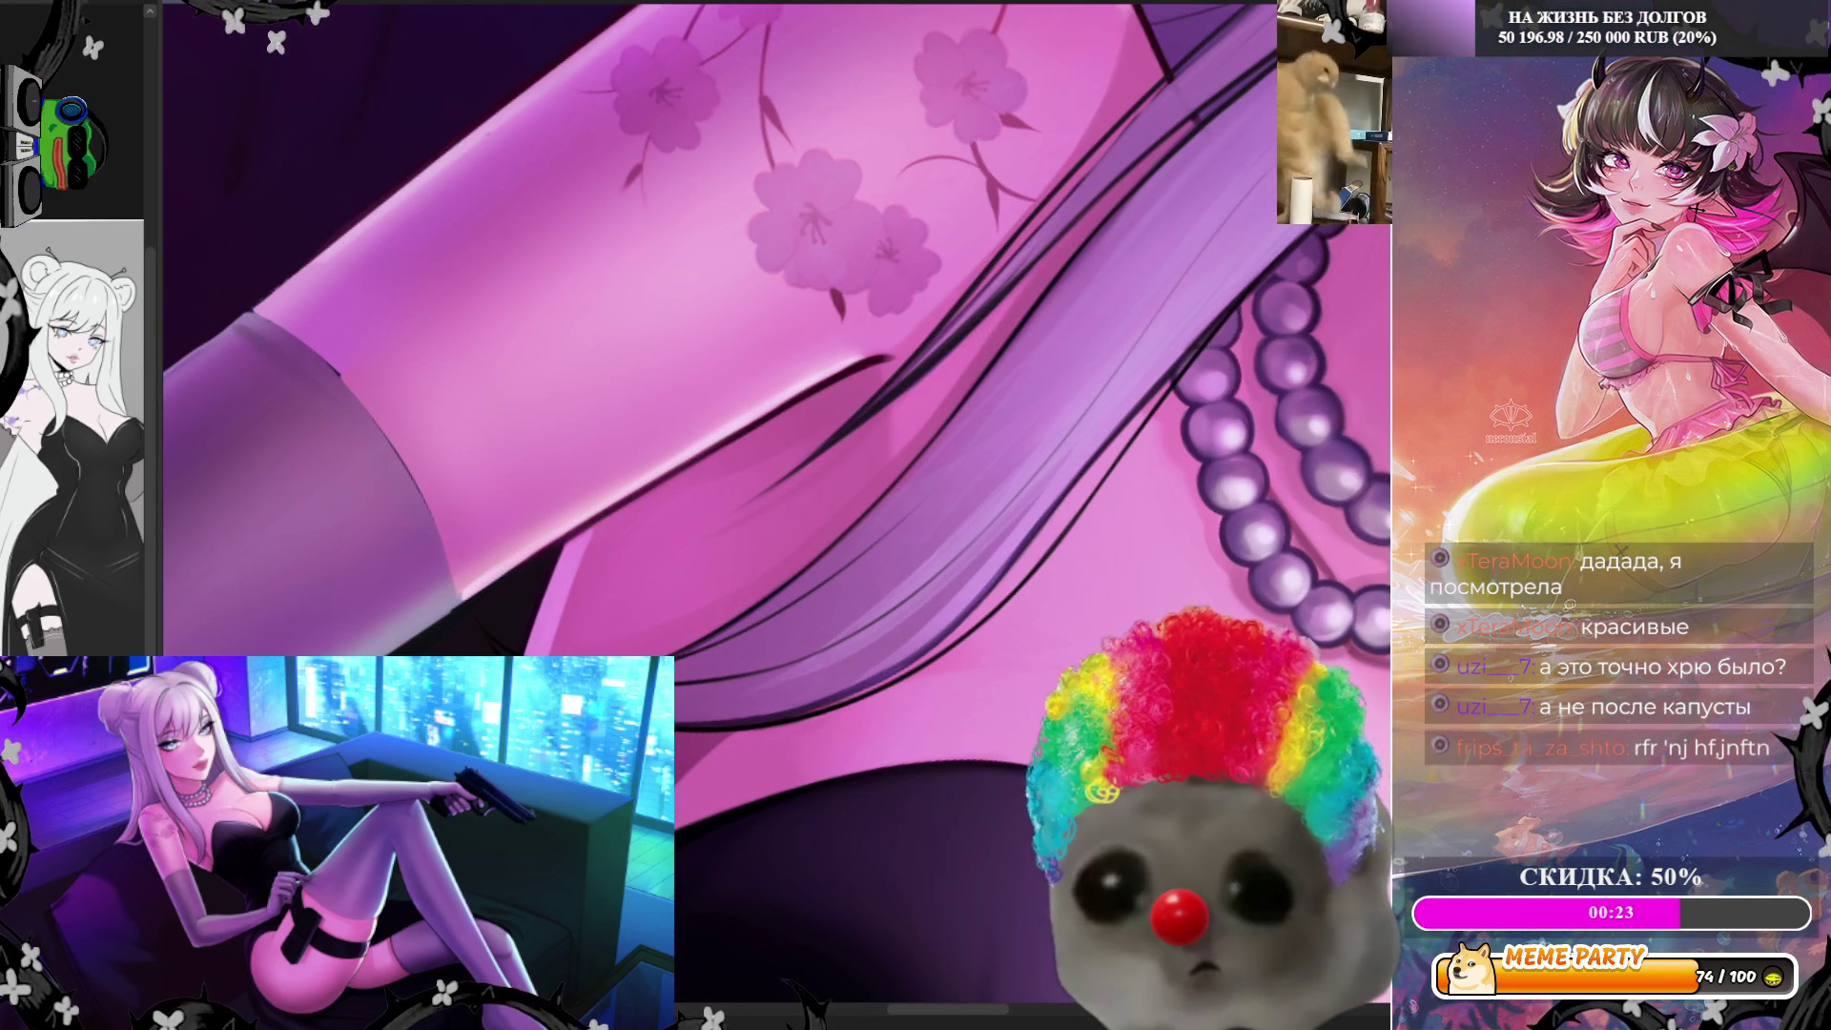
scroll(773, 501, up, 1)
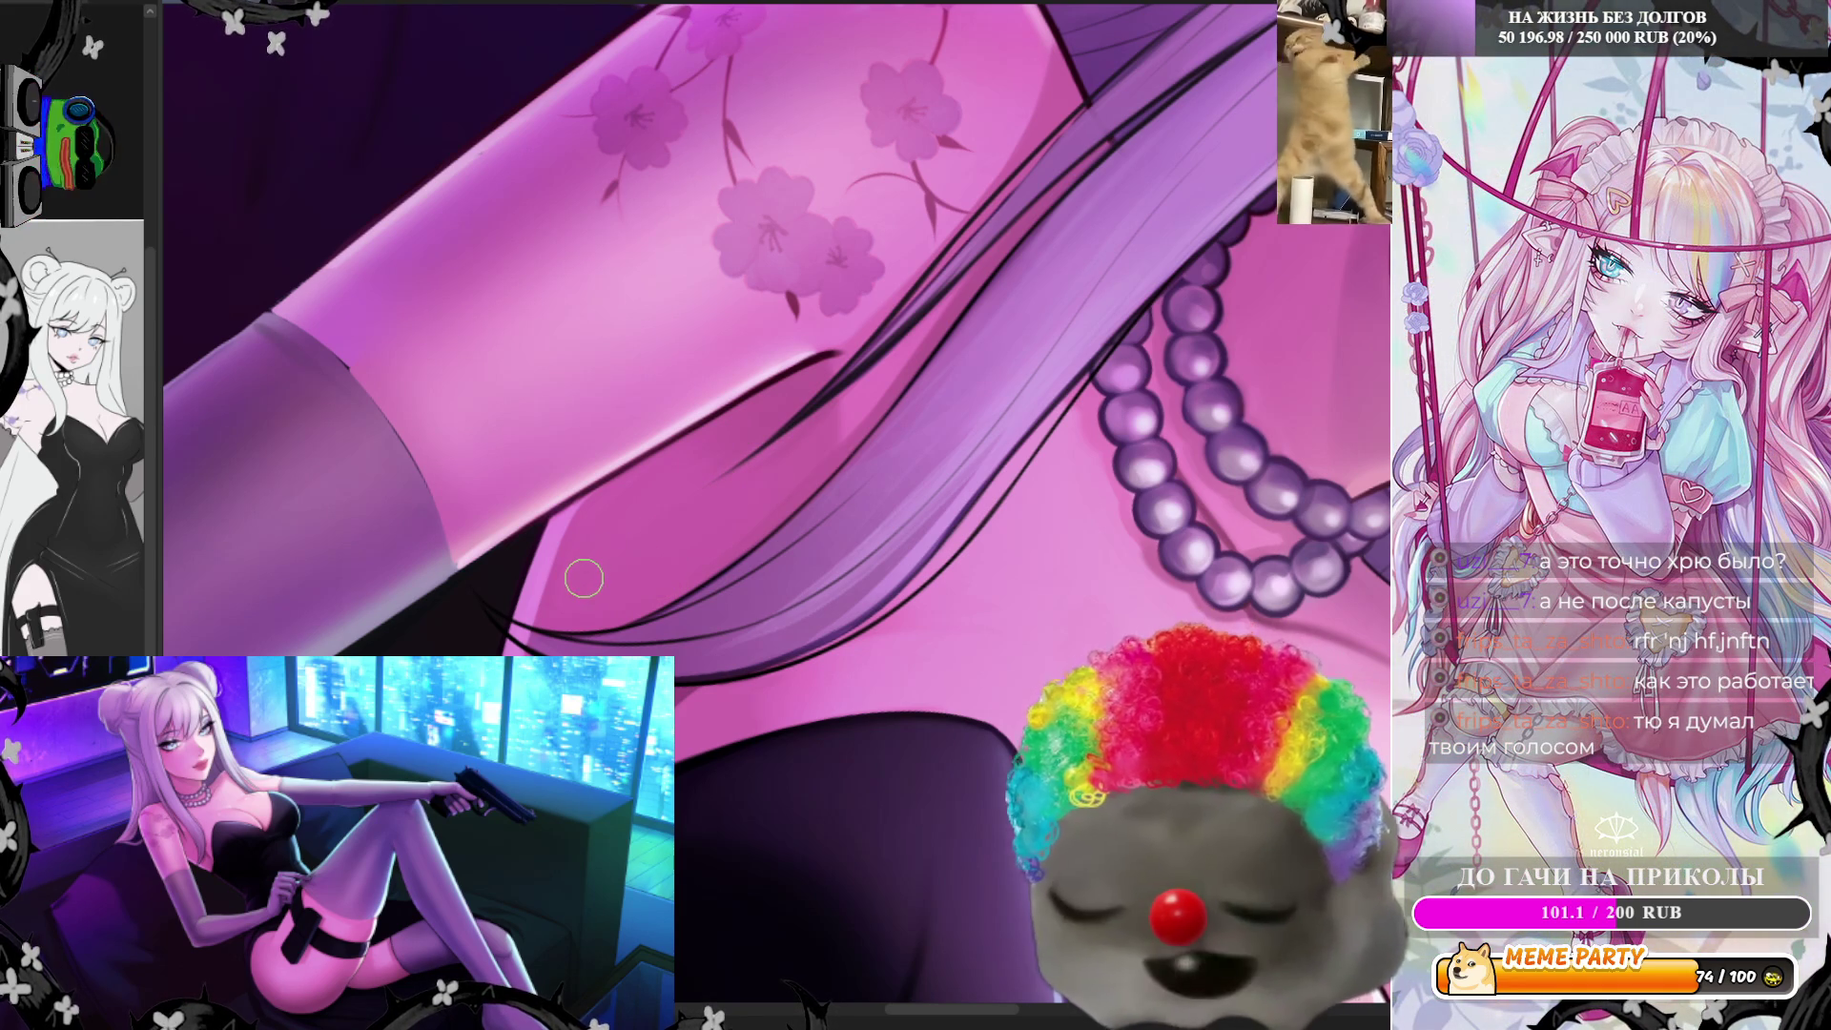
Mirror the view, sample a colour from the arm, and rotate the canvas so the arm tilts upward
key(m)
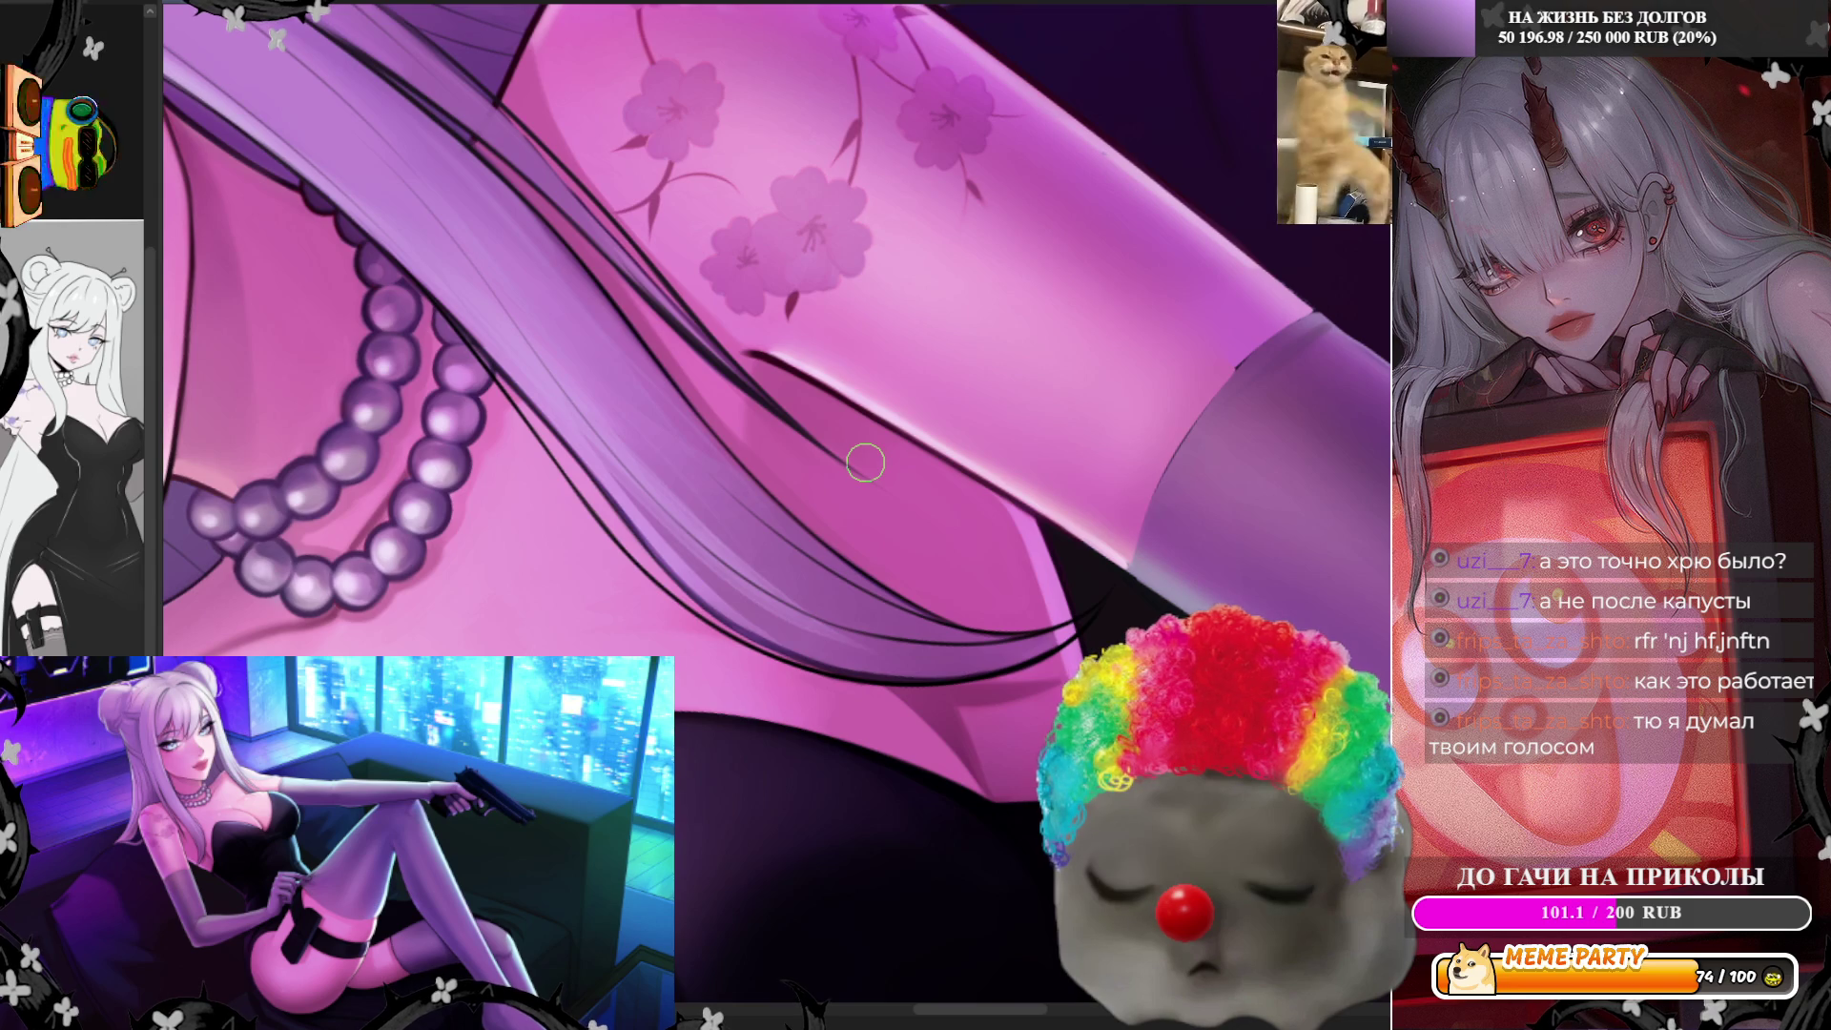
scroll(865, 463, down, 3)
scroll(879, 446, down, 2)
scroll(894, 430, down, 2)
scroll(914, 412, down, 1)
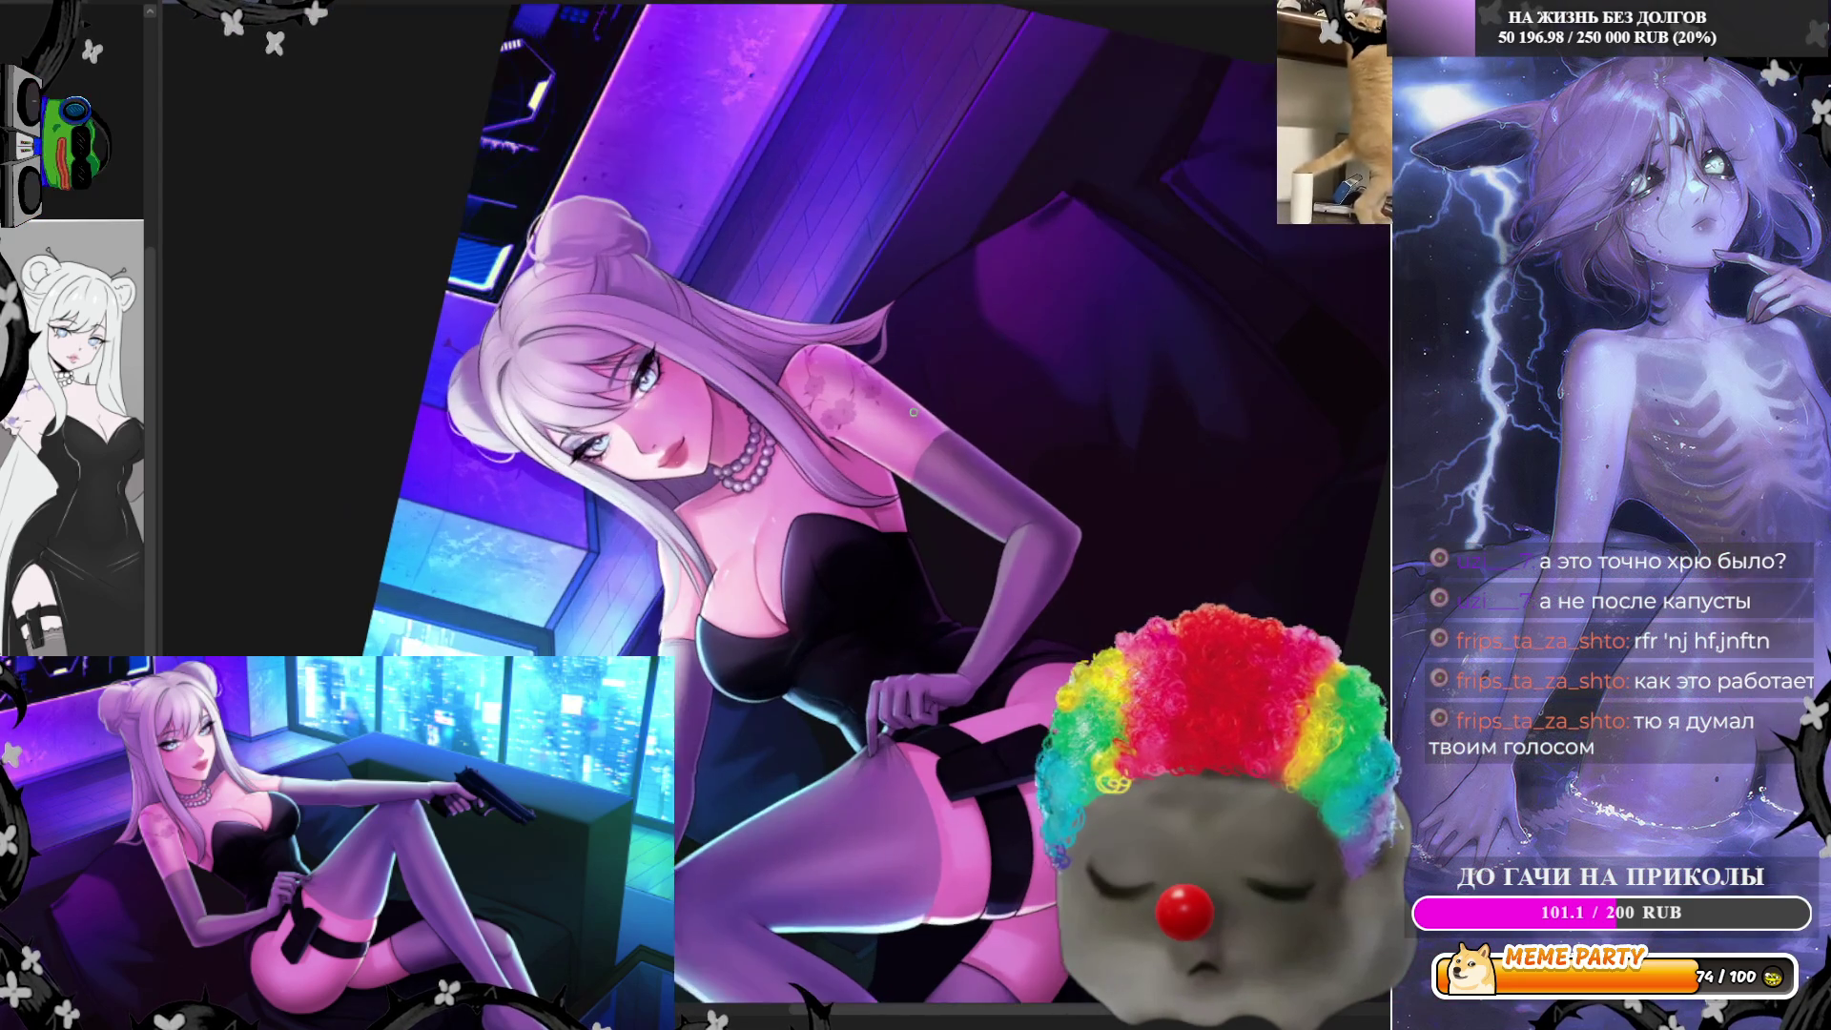
scroll(914, 413, up, 3)
scroll(915, 414, up, 2)
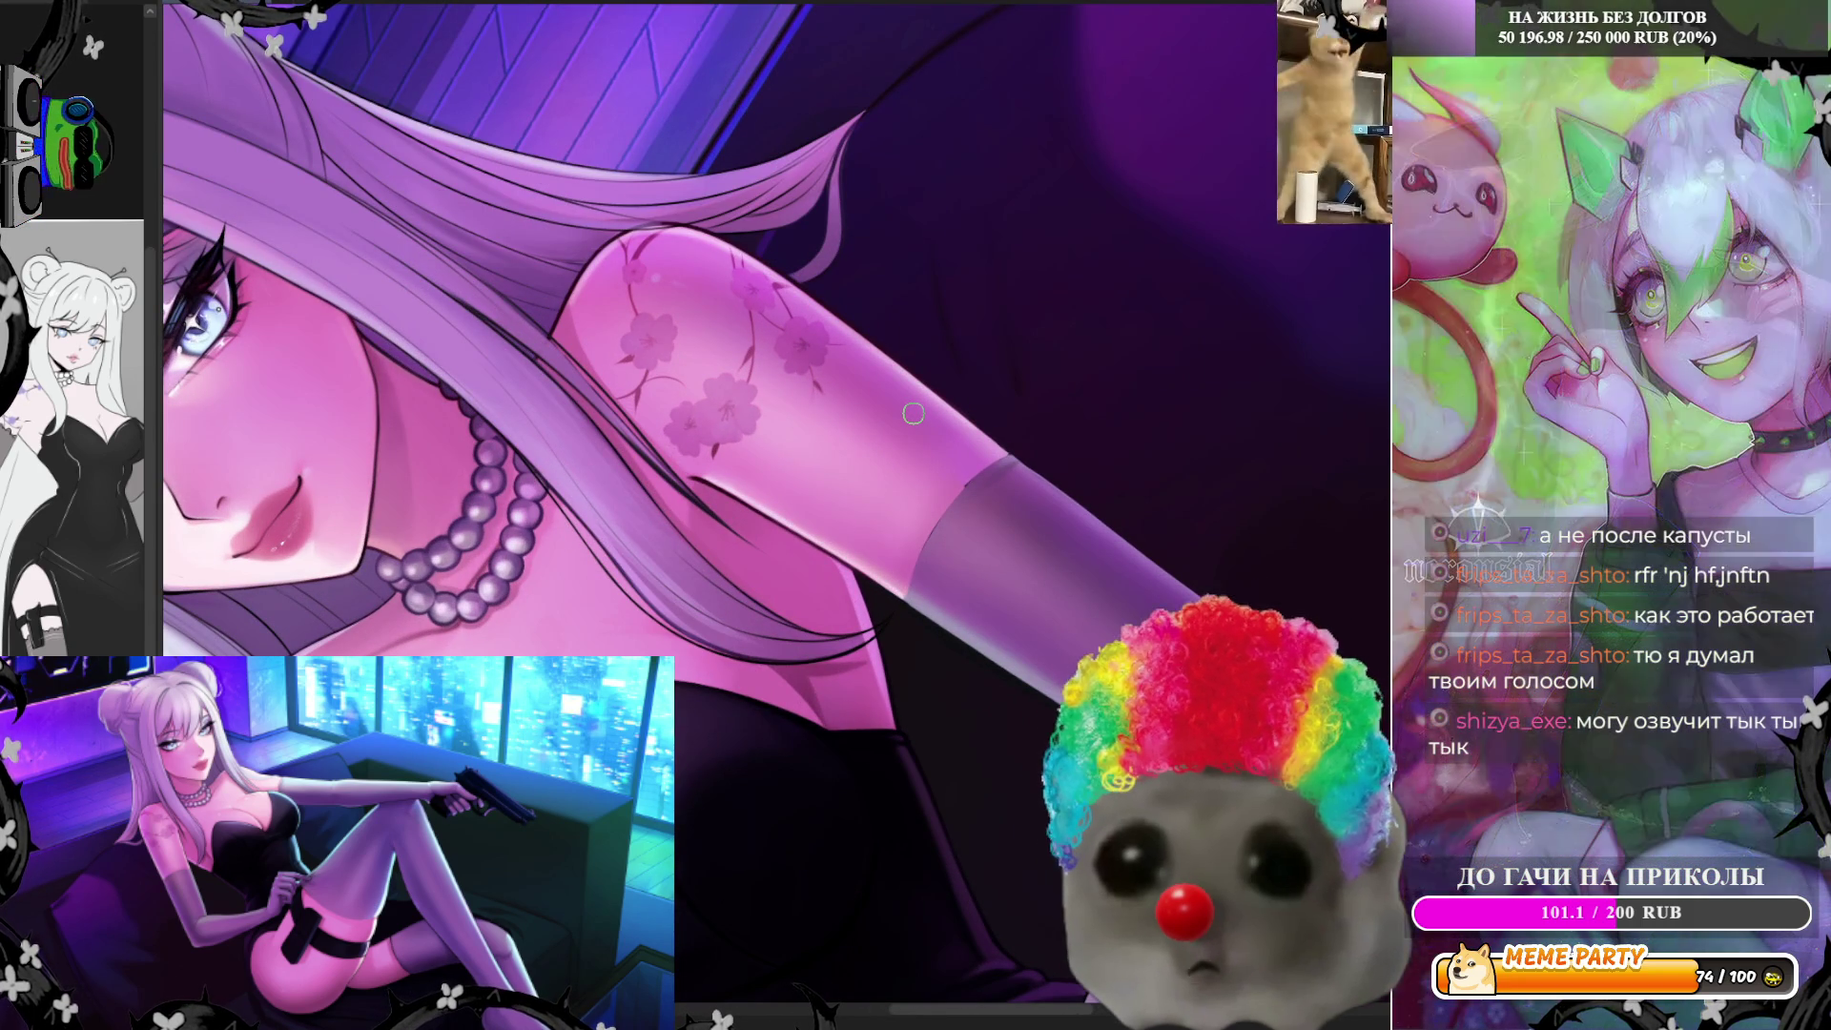
scroll(917, 413, up, 1)
scroll(917, 414, up, 1)
alt+click(887, 673)
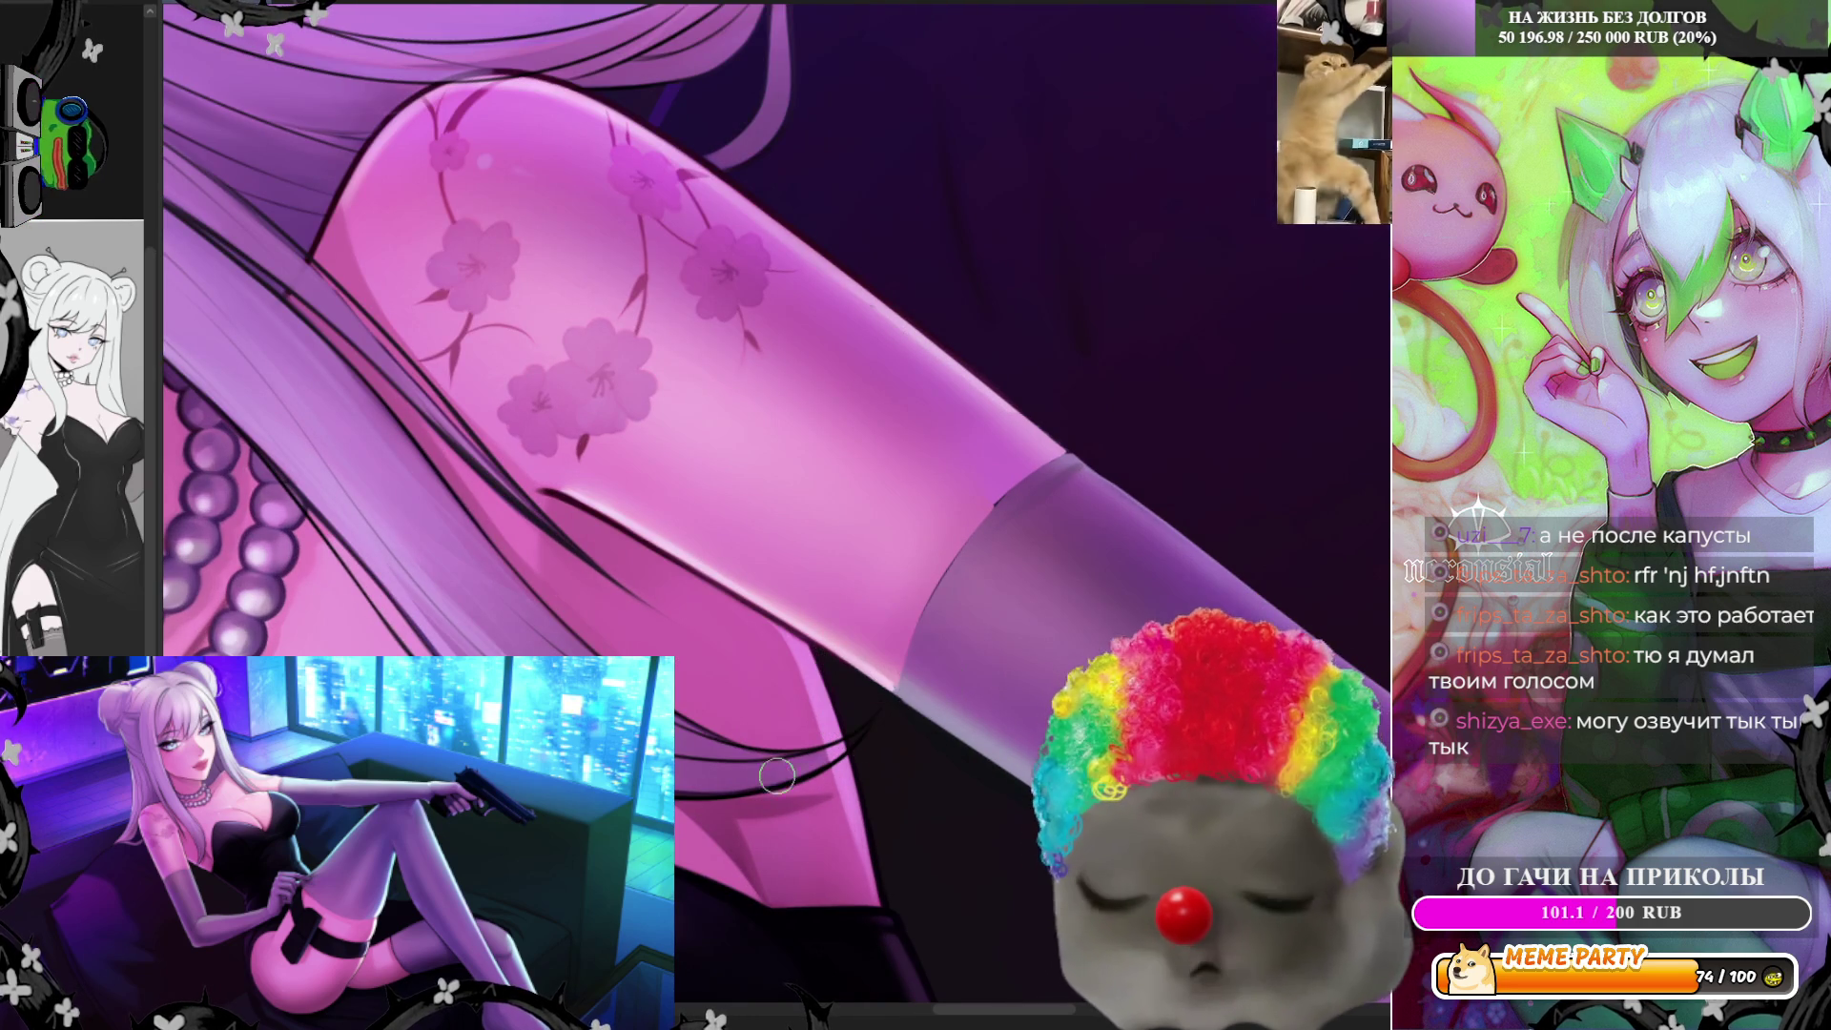
key(End)
key(End)
key(End)
key(End)
key(End)
key(End)
key(Delete)
key(Delete)
key(Delete)
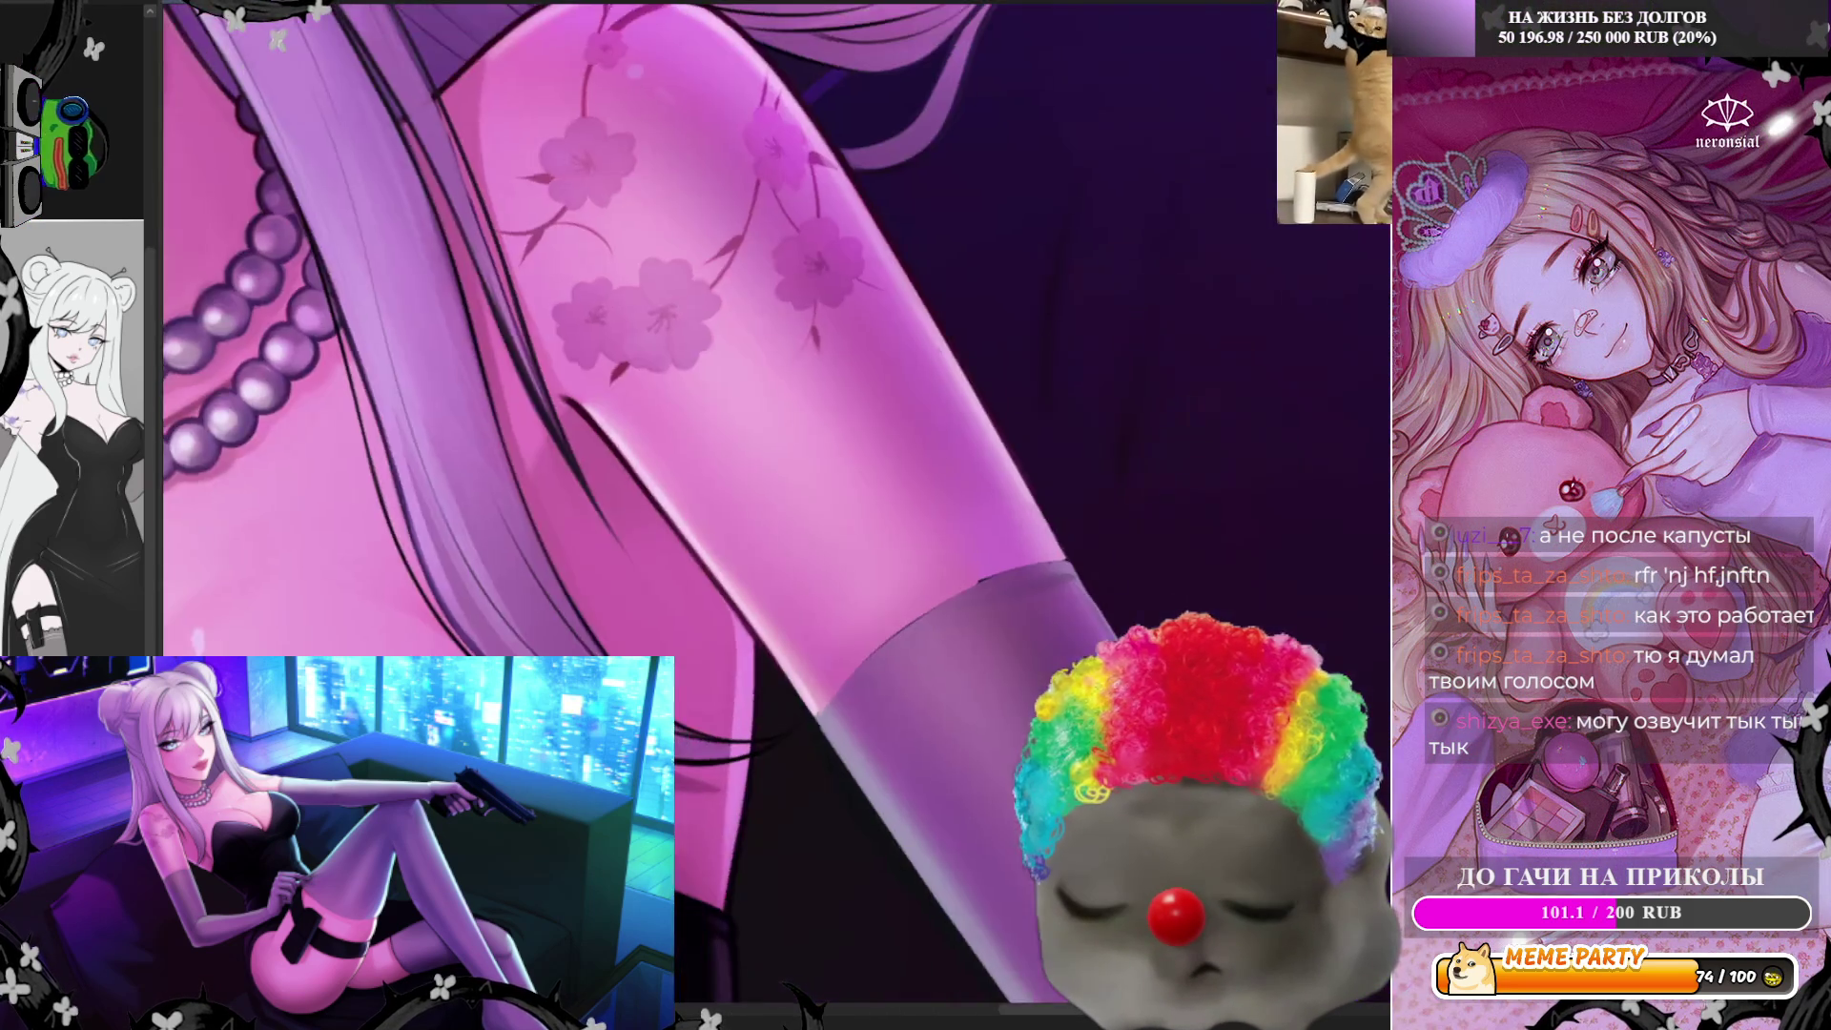
key(End)
key(End)
key(End)
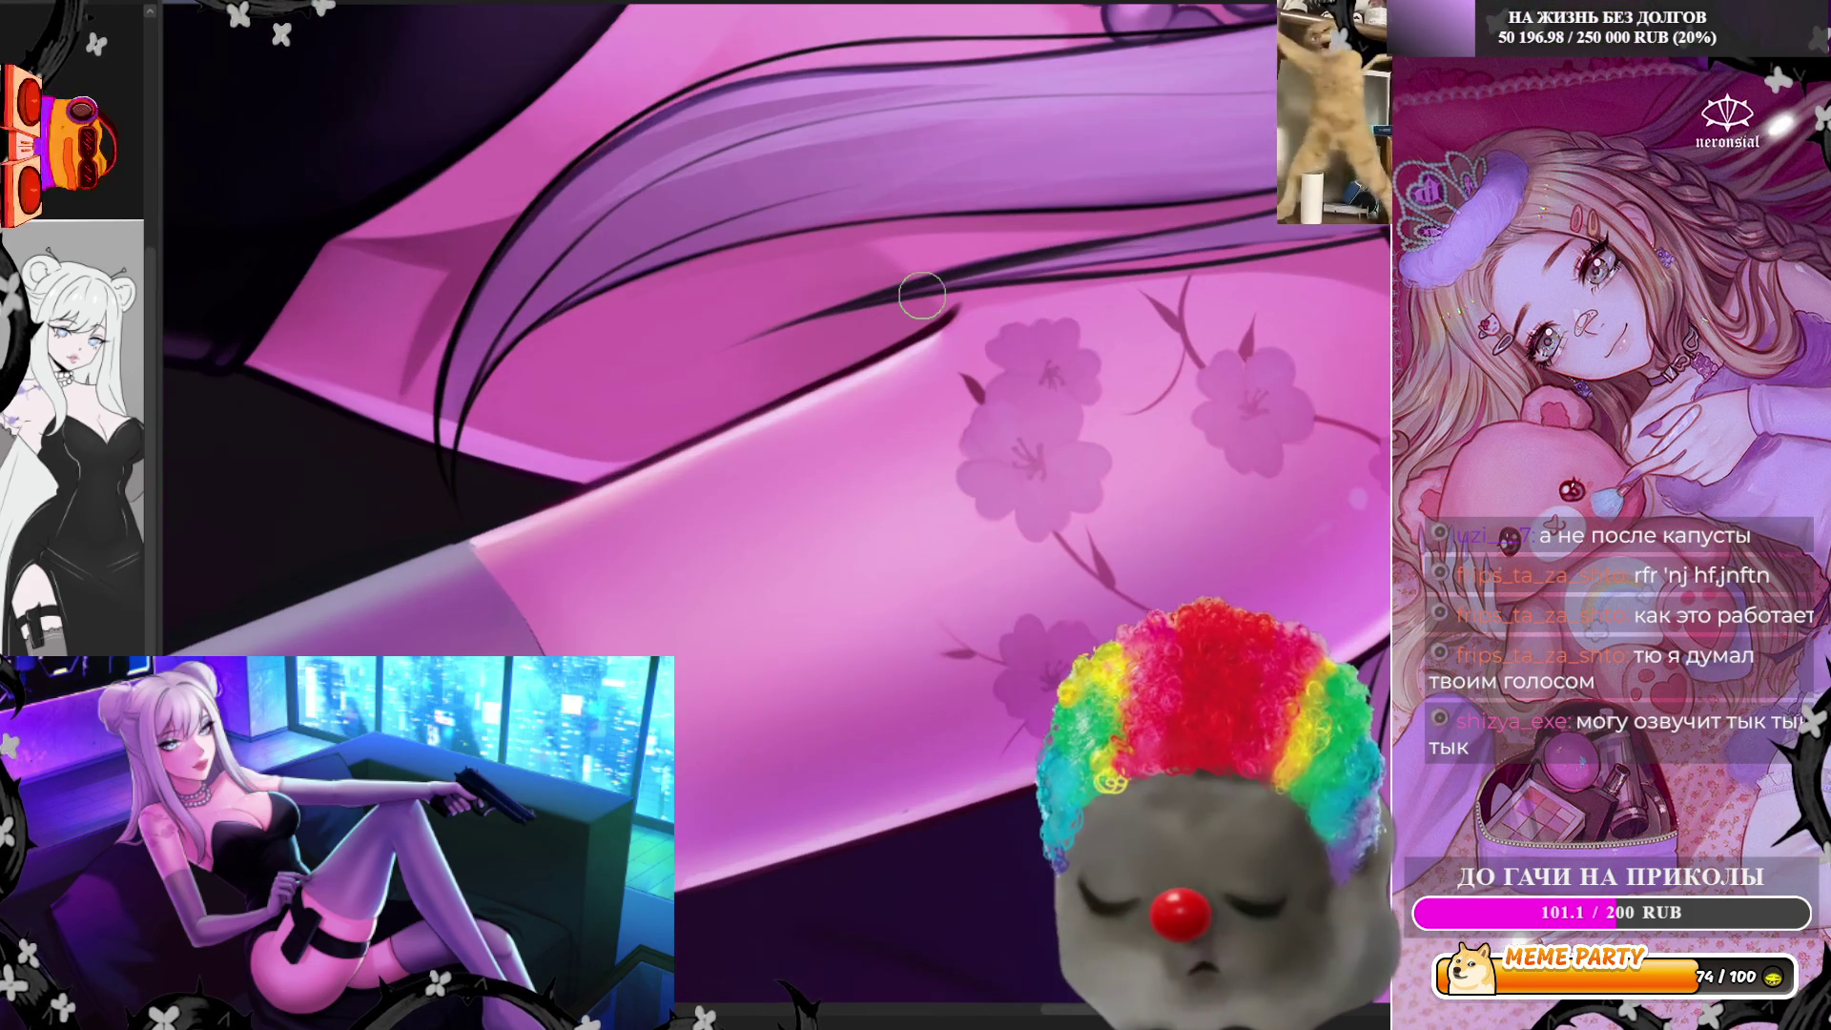
key(End)
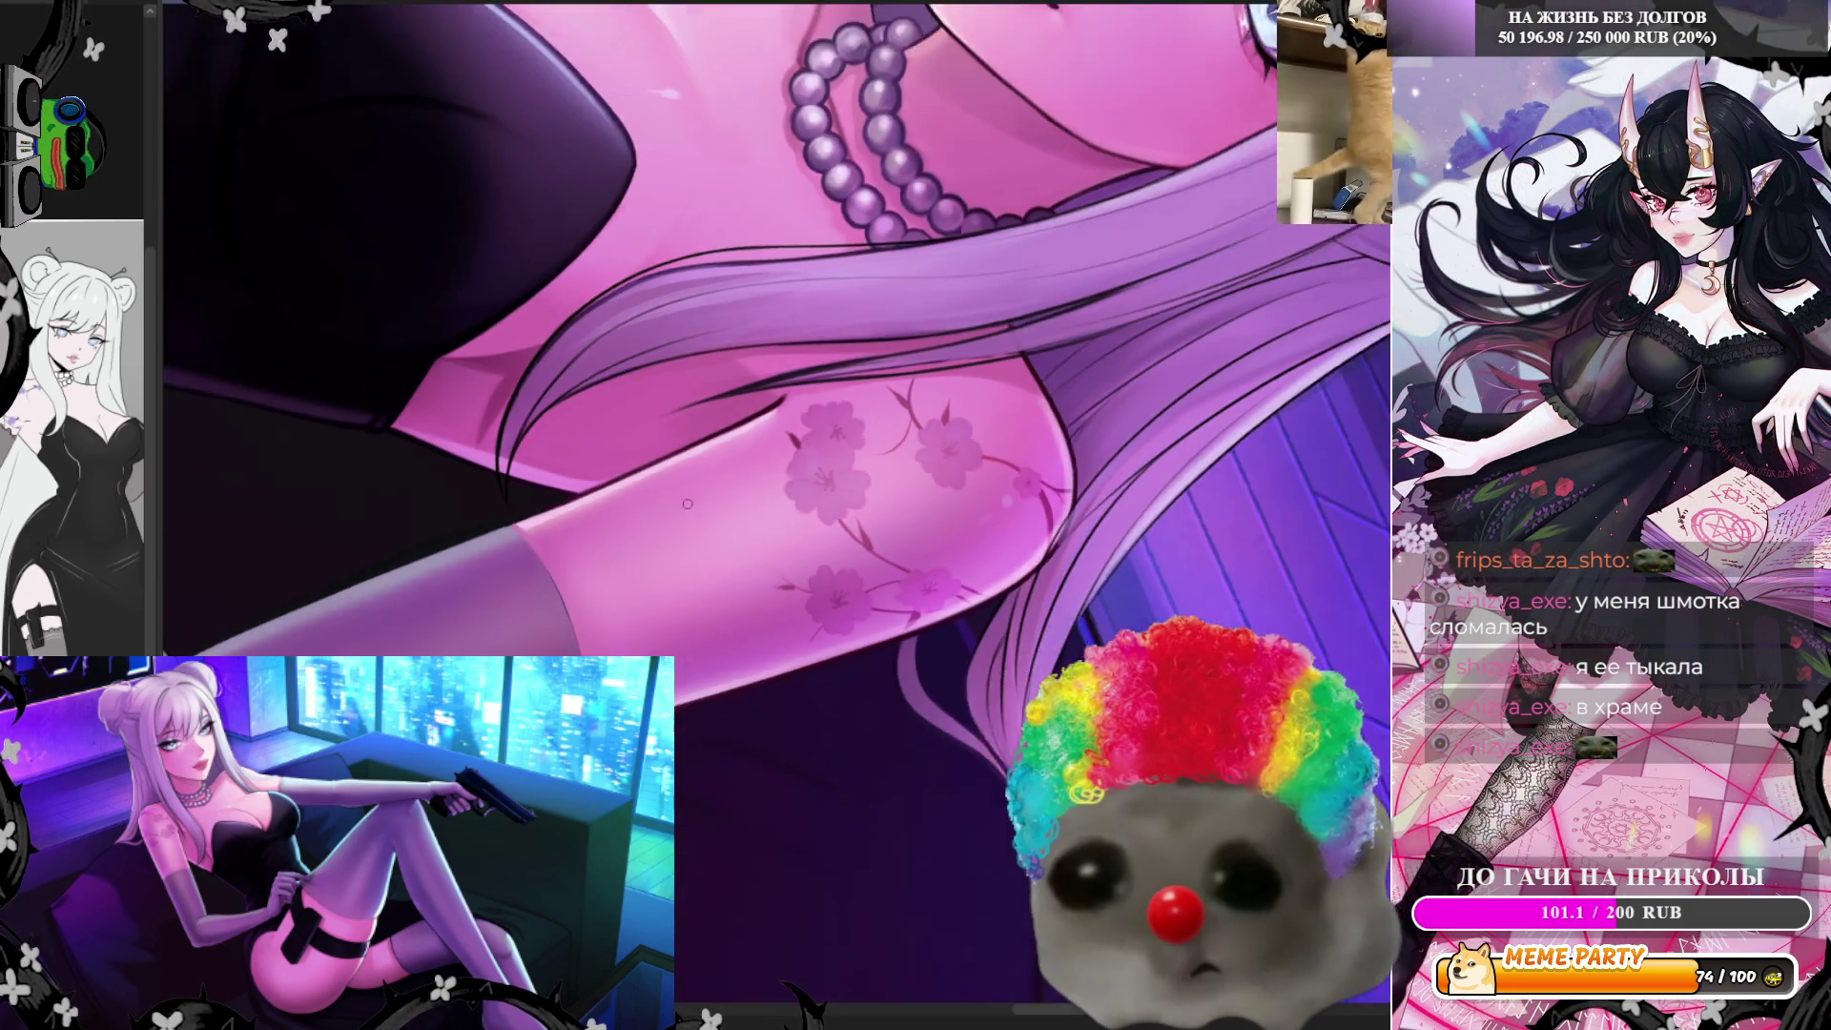
drag(466, 500, 708, 448)
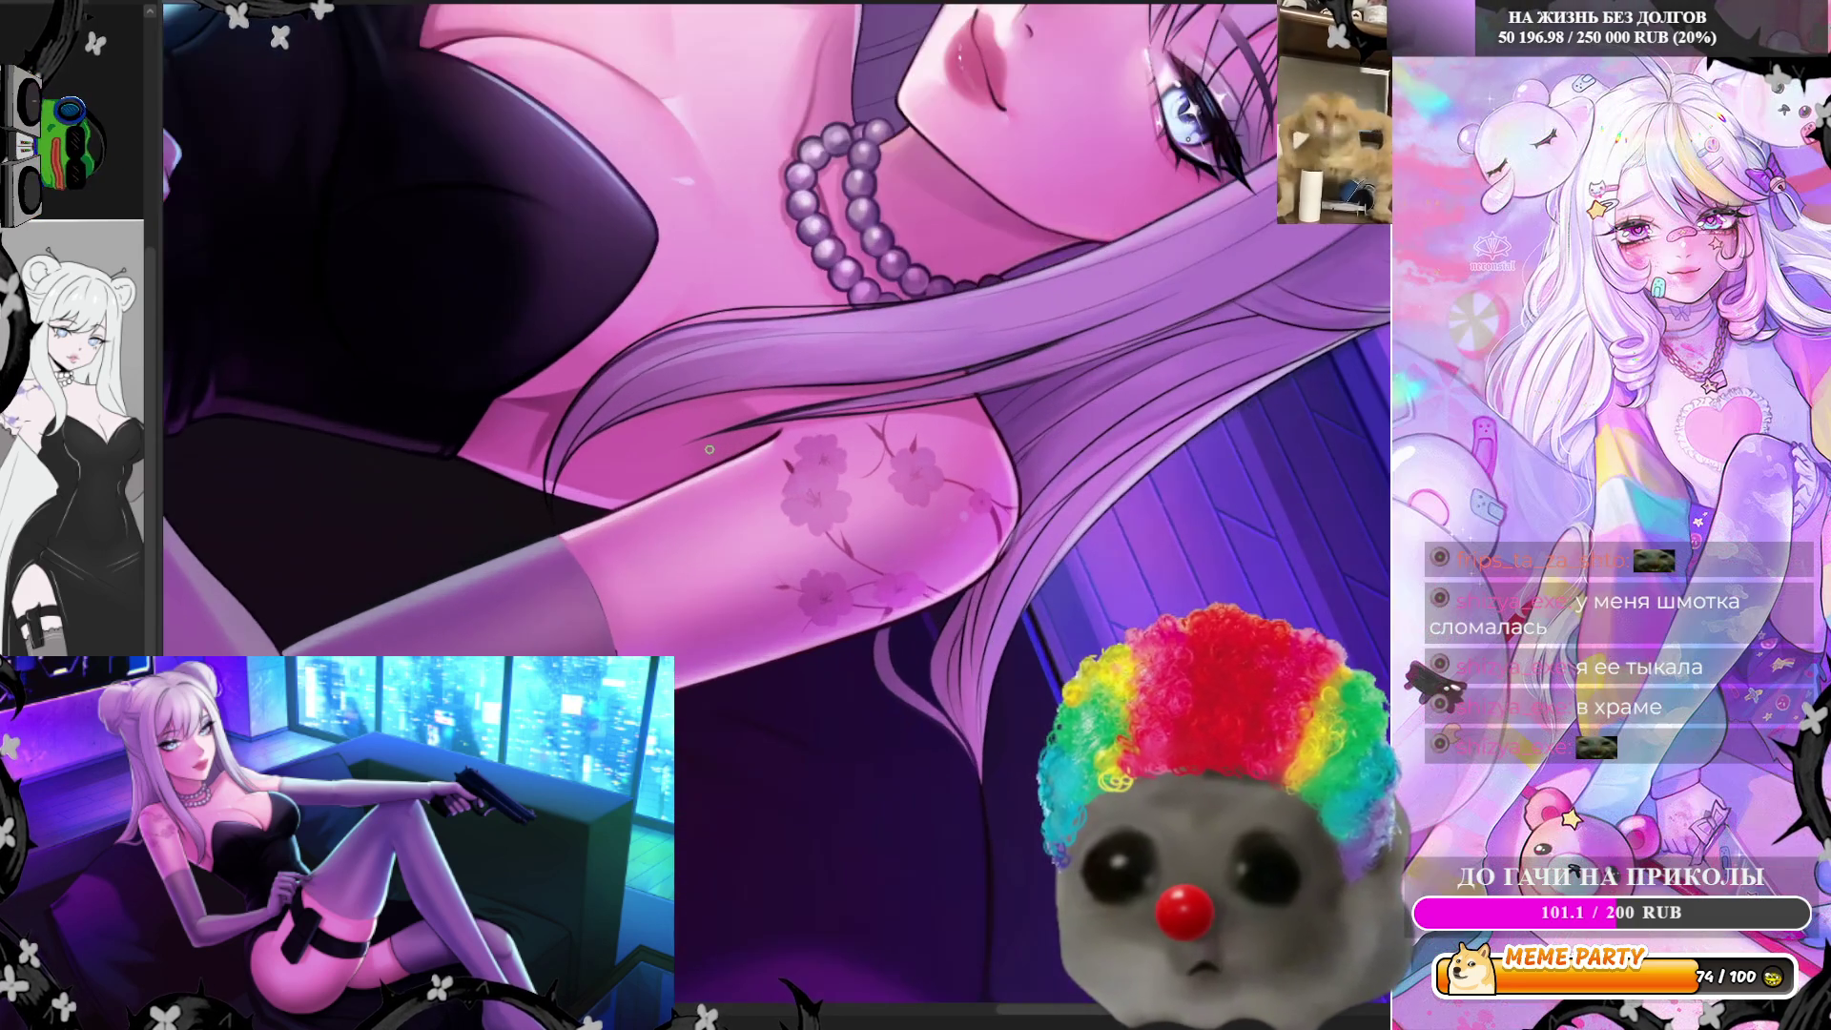
scroll(707, 448, up, 2)
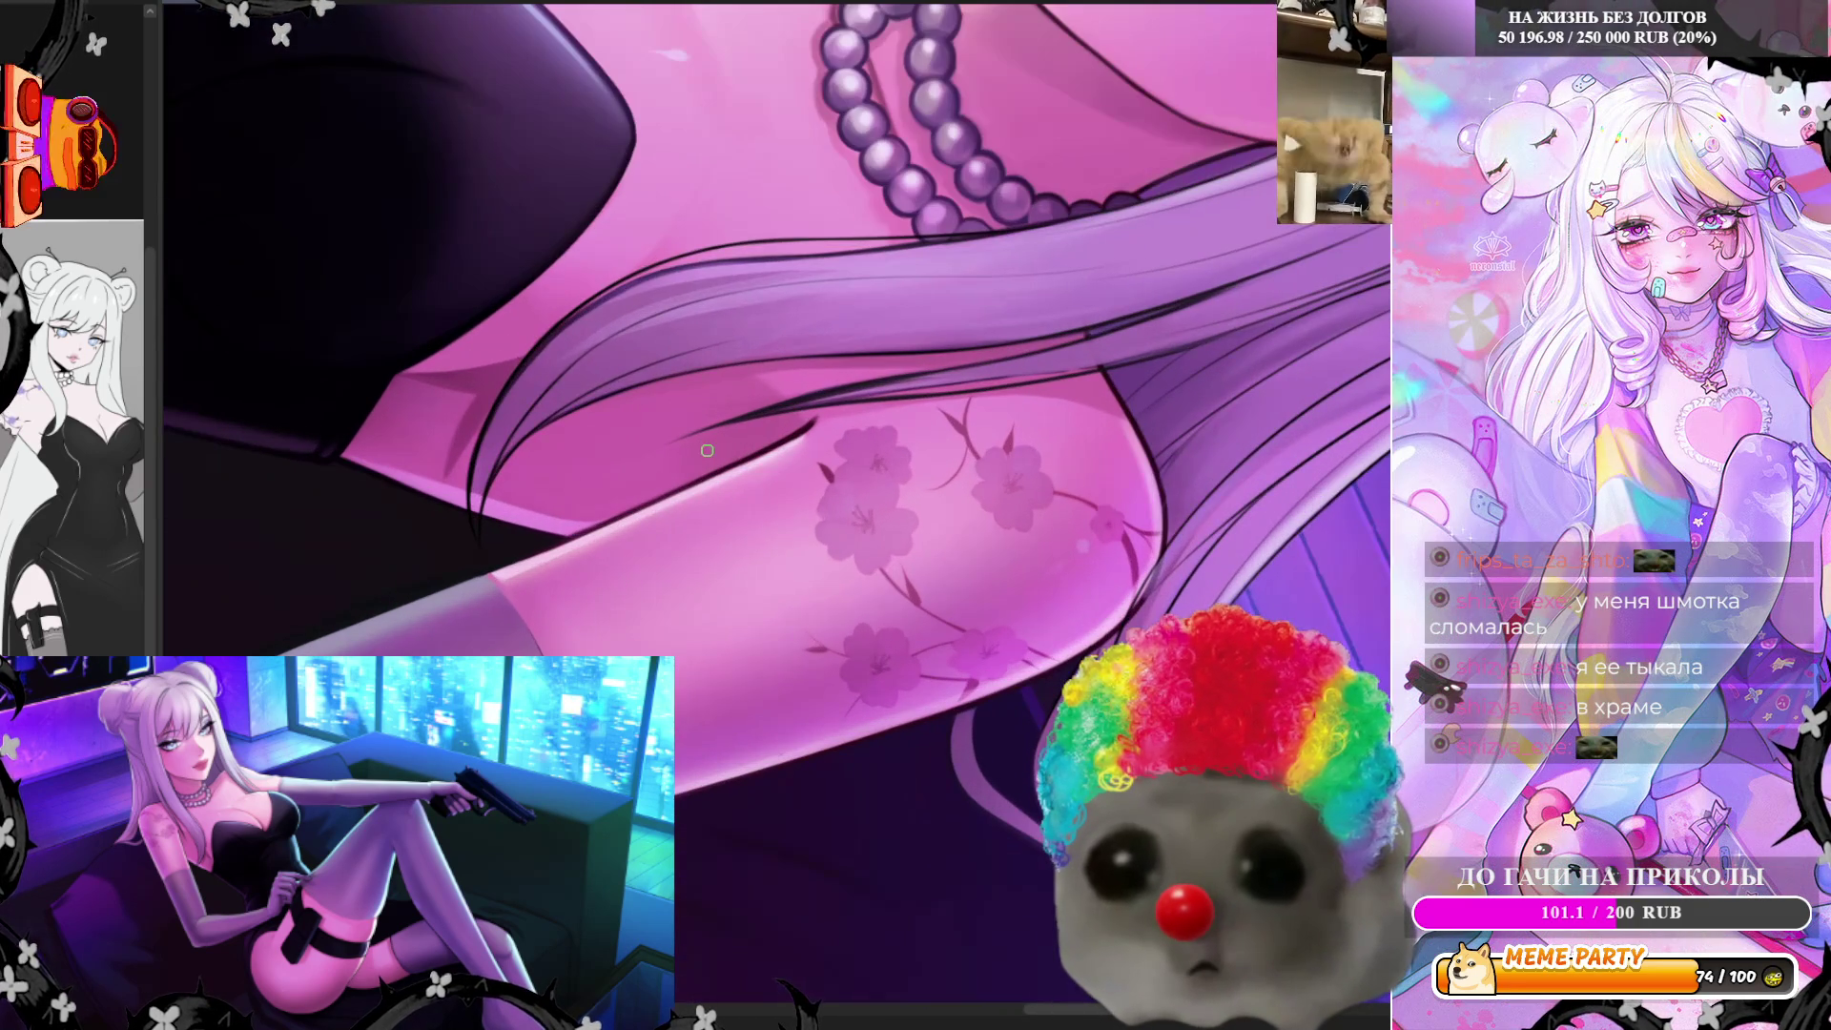
scroll(671, 606, up, 2)
scroll(671, 606, up, 1)
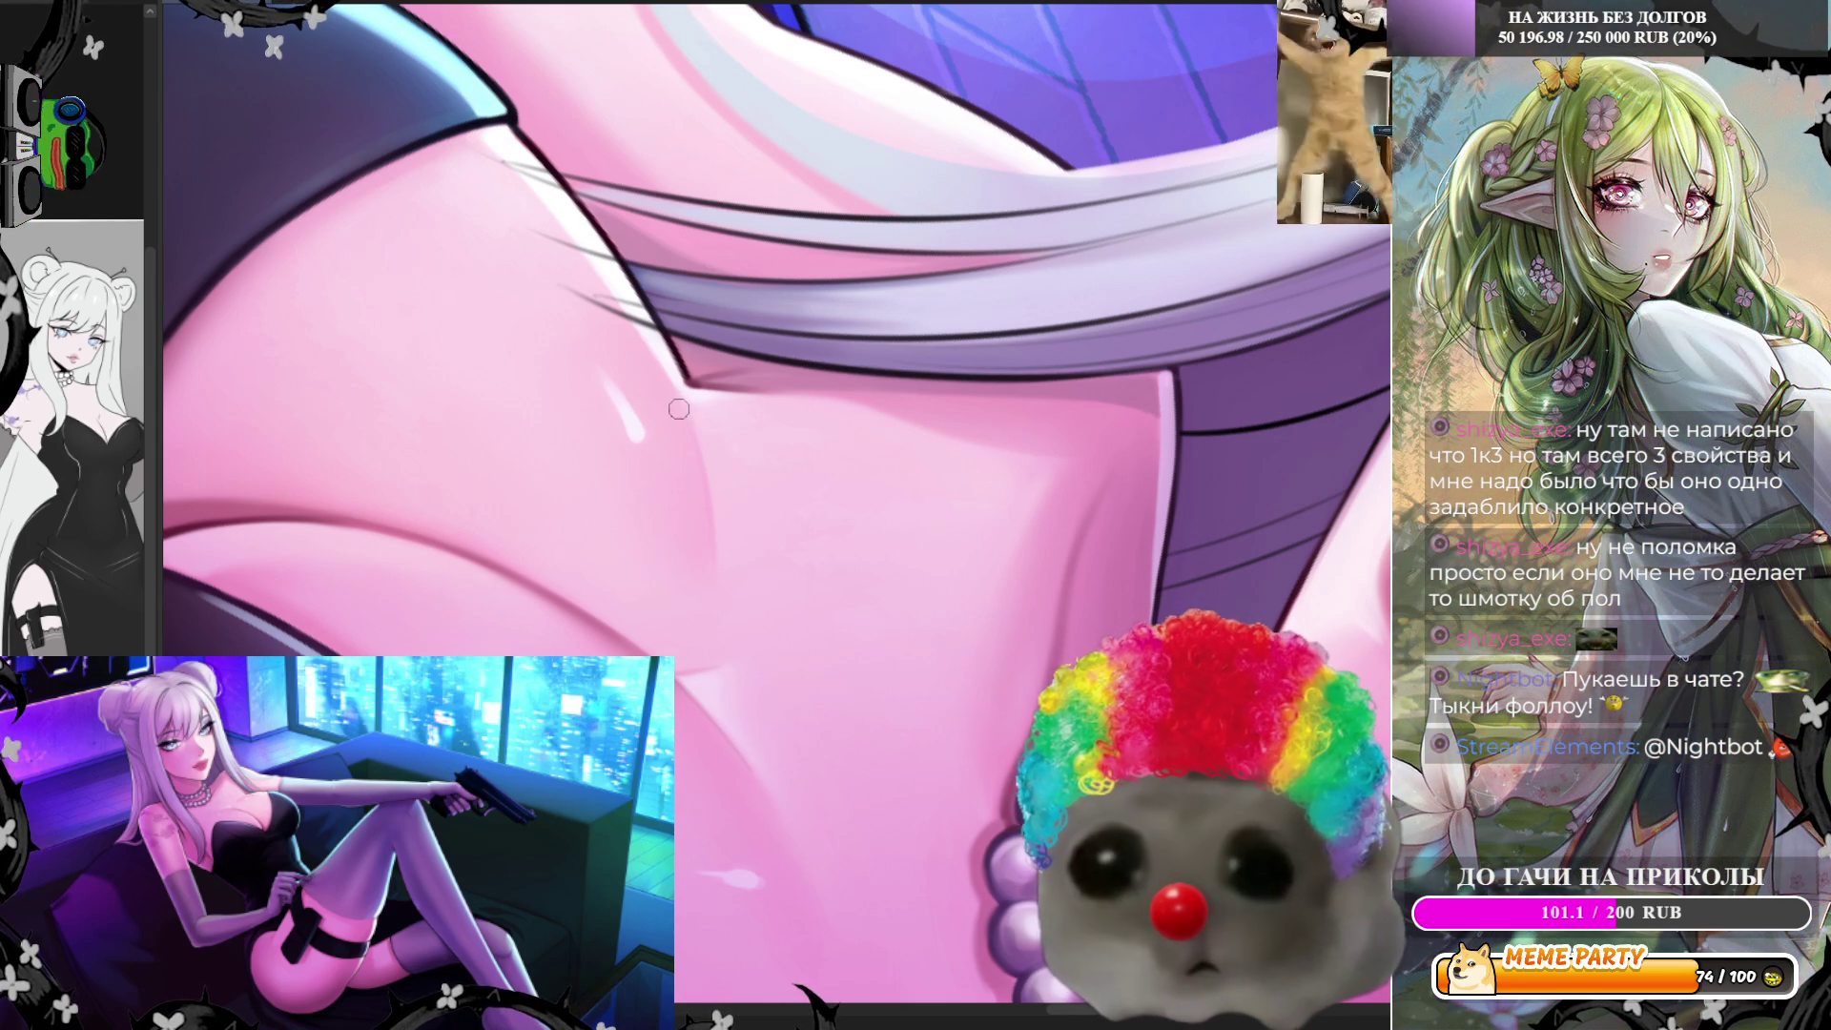
scroll(687, 581, down, 2)
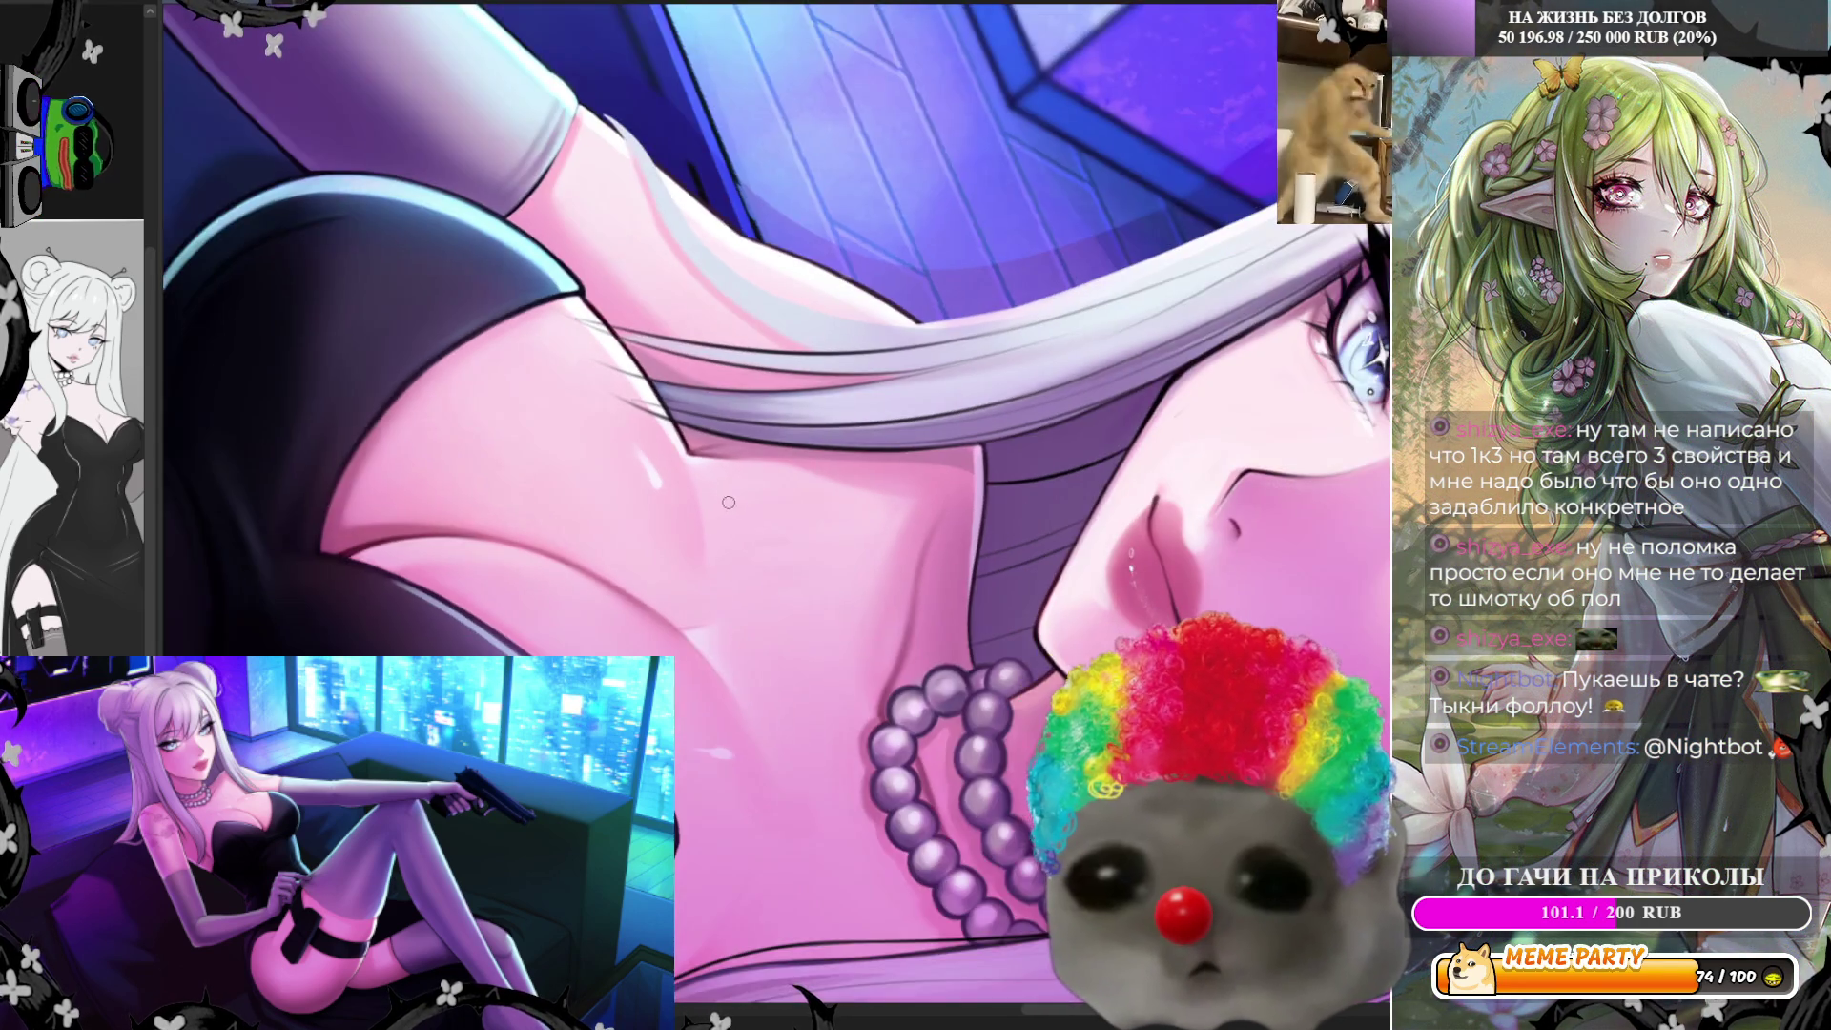
scroll(708, 551, down, 2)
scroll(729, 515, down, 2)
scroll(758, 479, down, 2)
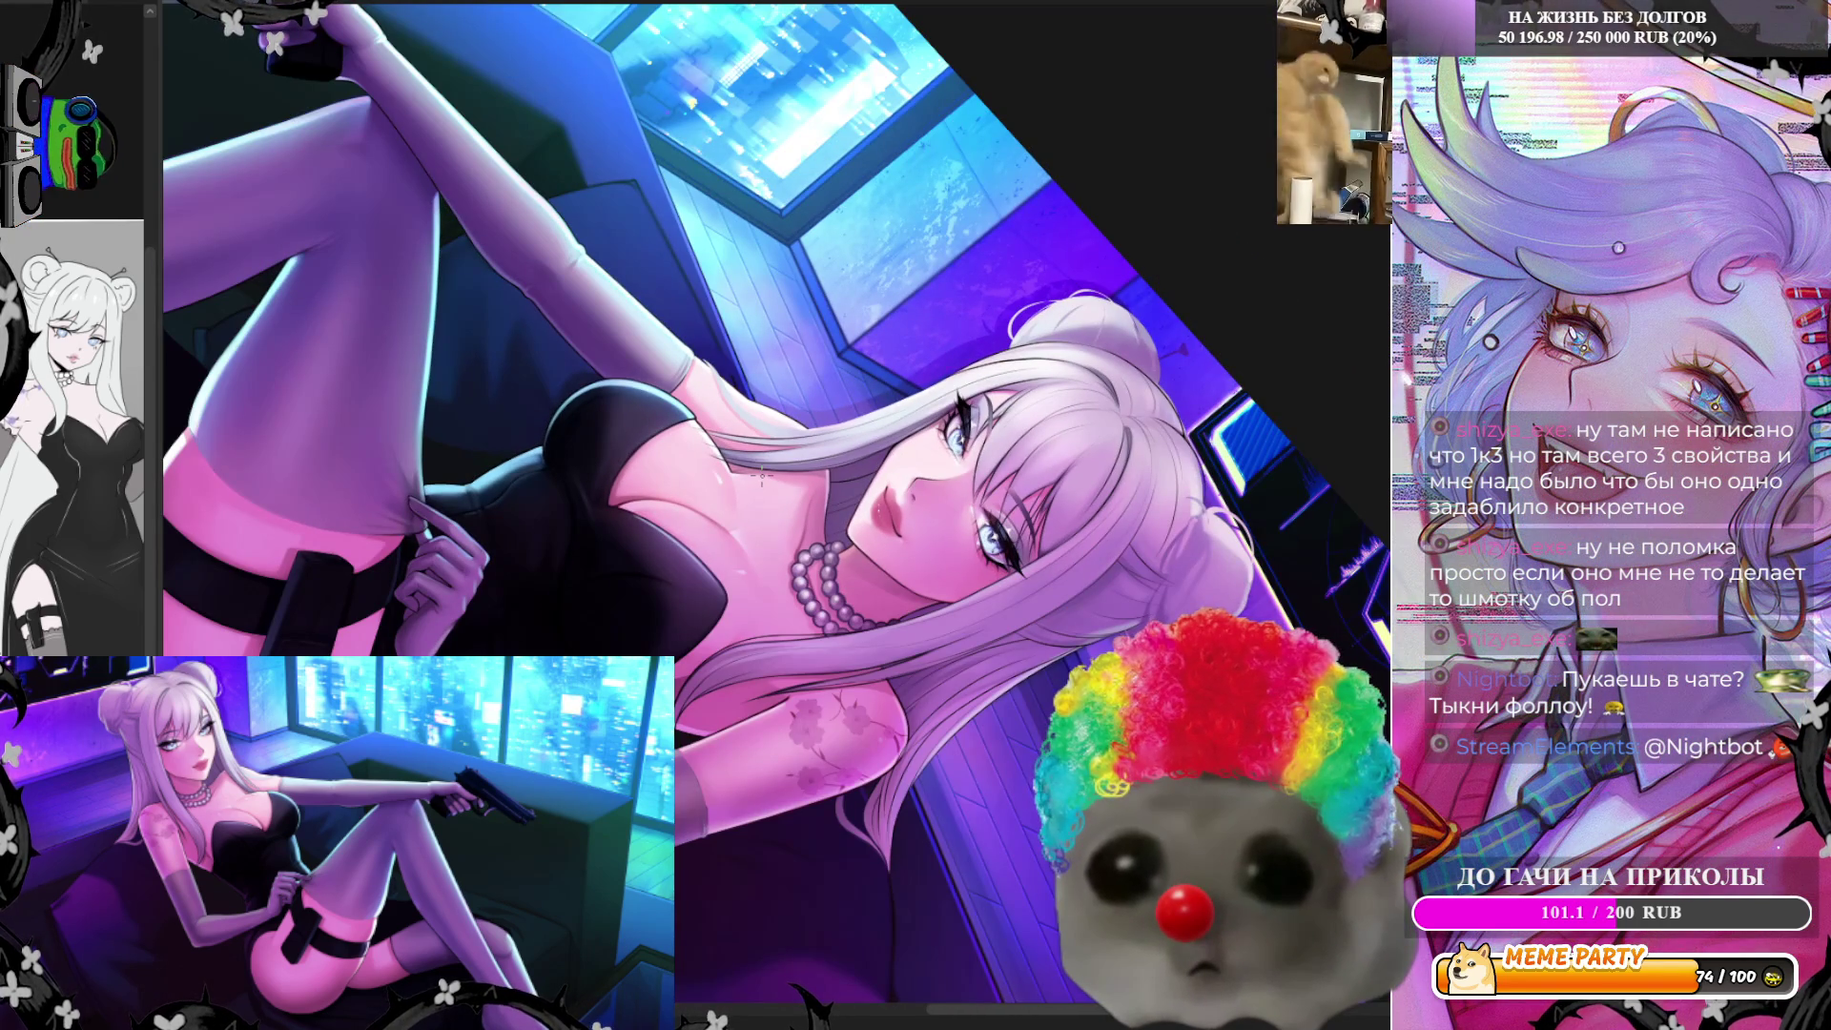
scroll(1046, 425, down, 1)
scroll(1046, 425, down, 1)
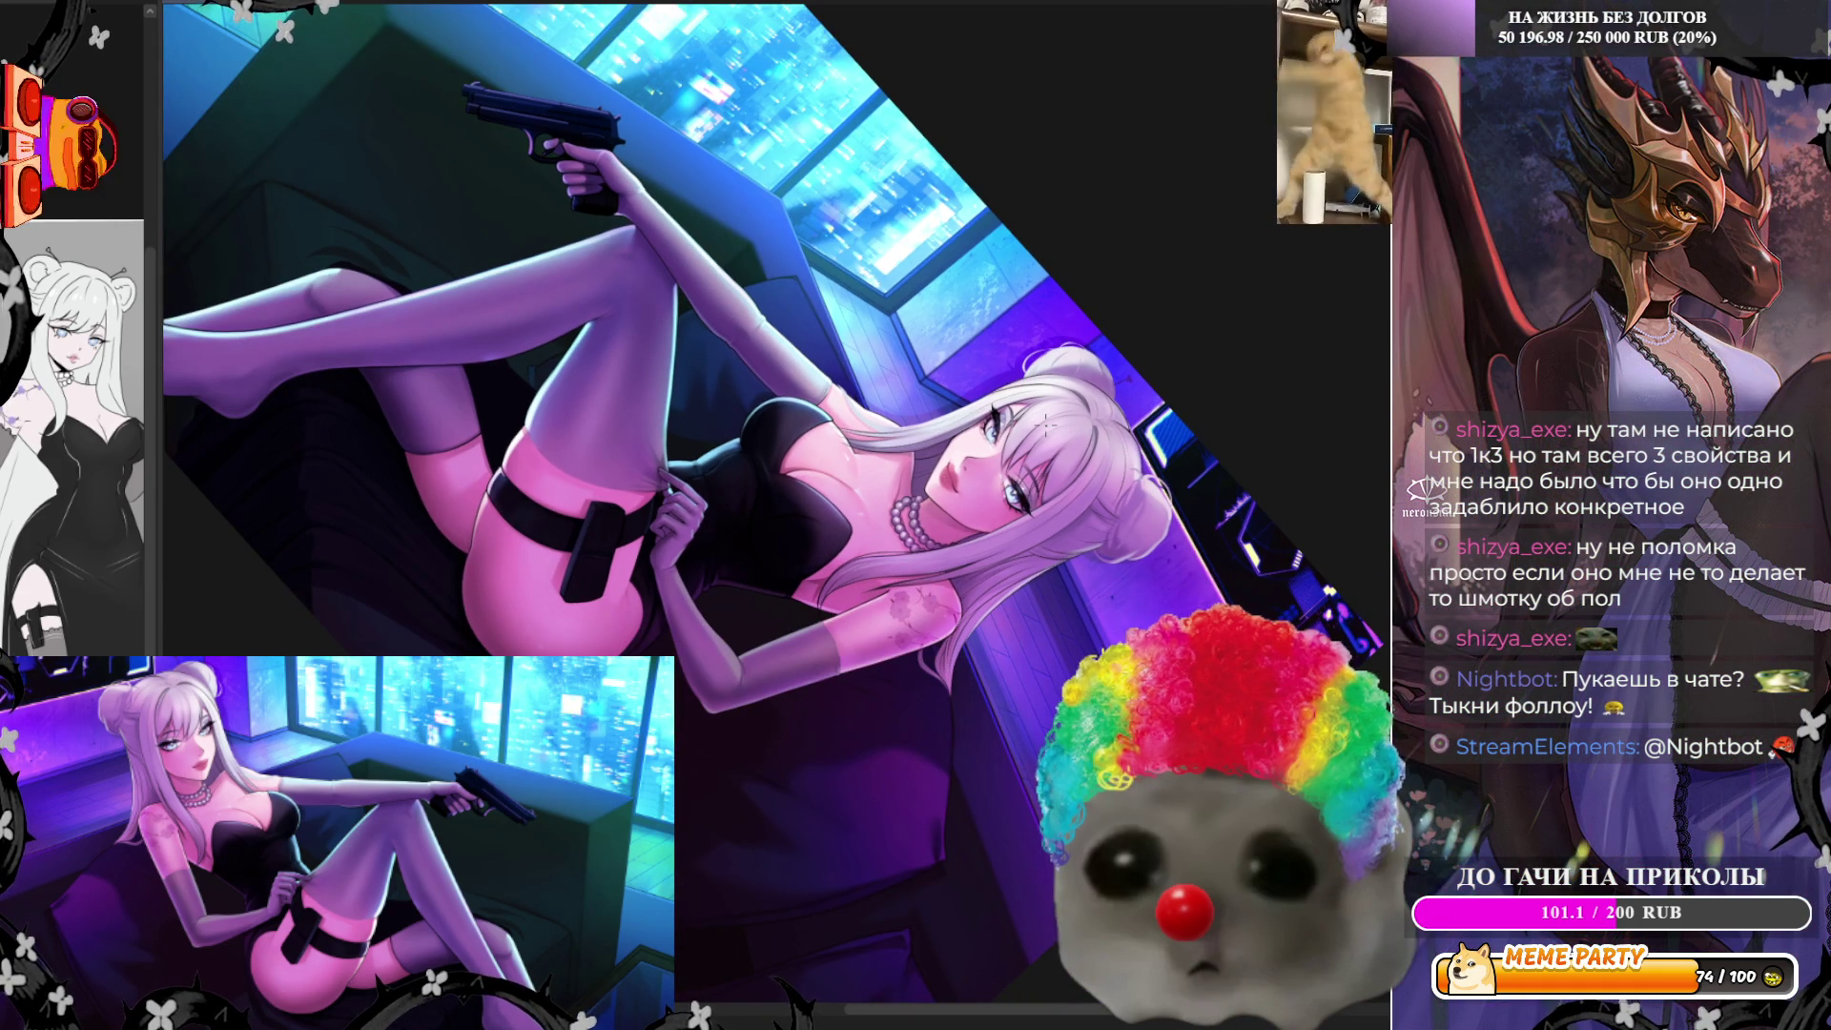
scroll(988, 480, up, 1)
scroll(872, 586, up, 2)
scroll(759, 687, up, 2)
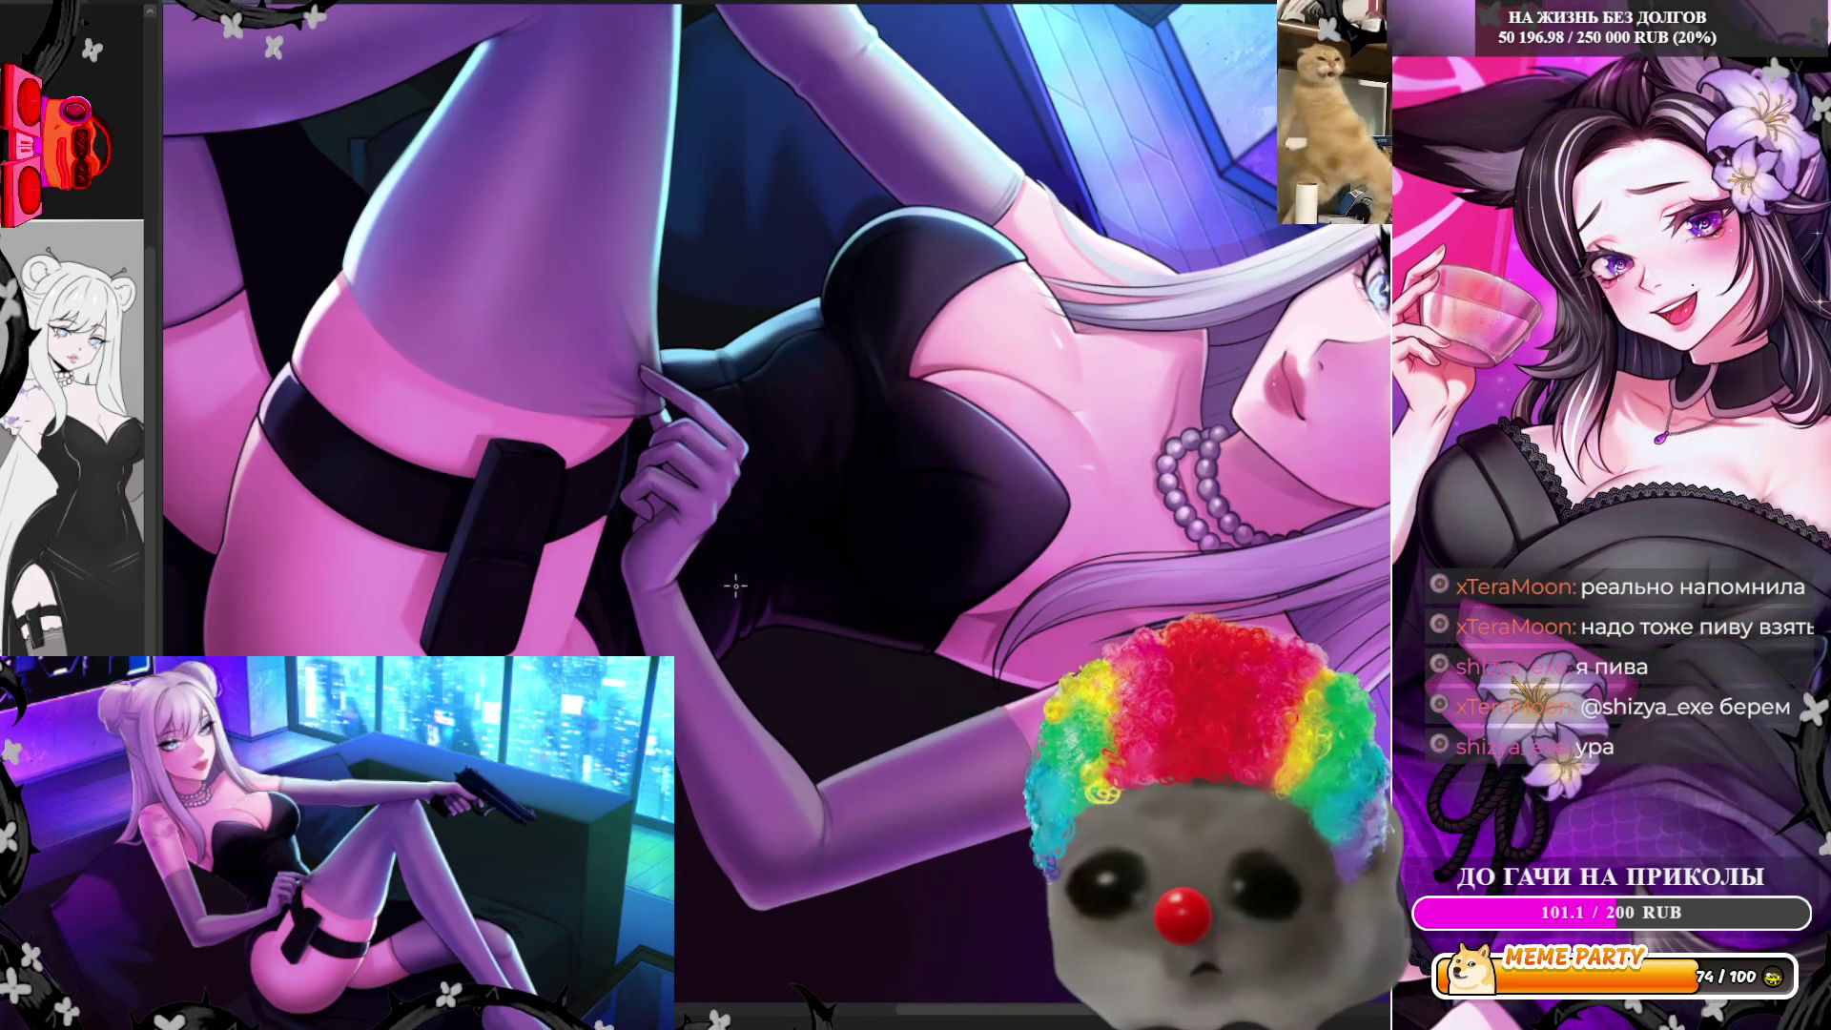
scroll(1006, 446, up, 2)
scroll(1005, 446, up, 2)
scroll(1005, 446, up, 1)
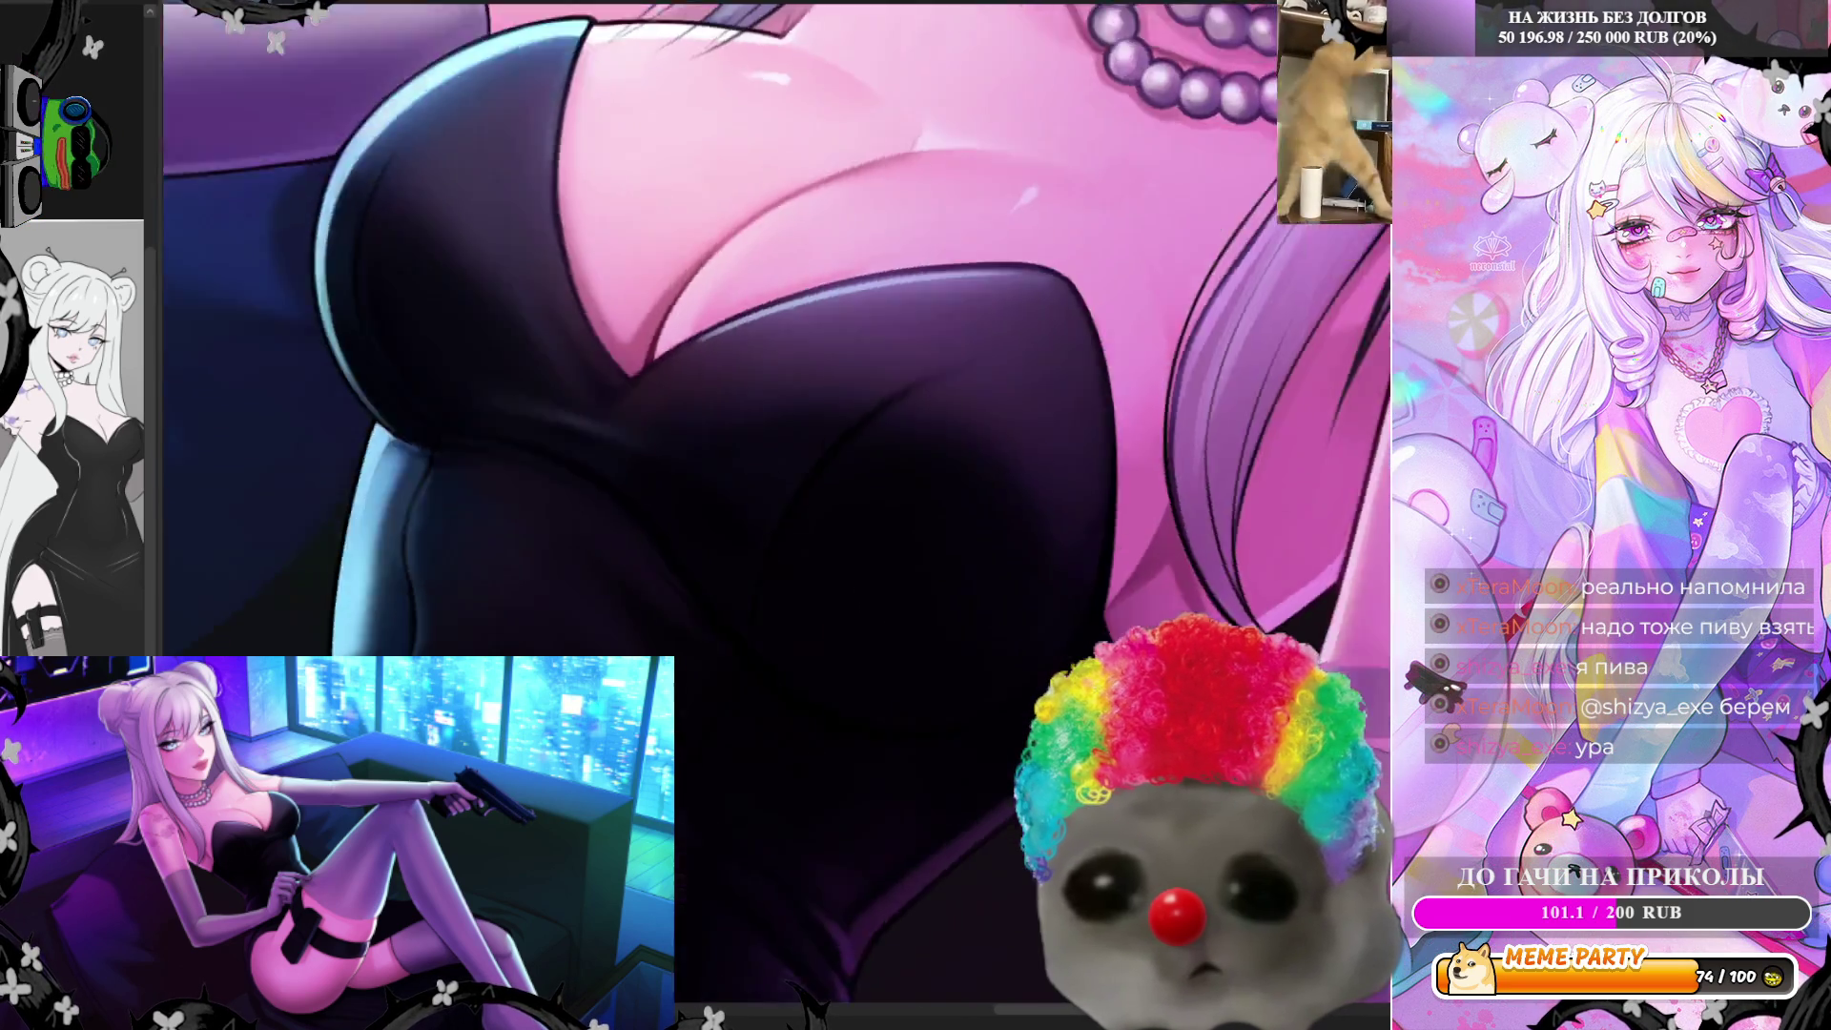
Rotate the canvas upright over the chest of the black outfit
drag(858, 429, 770, 512)
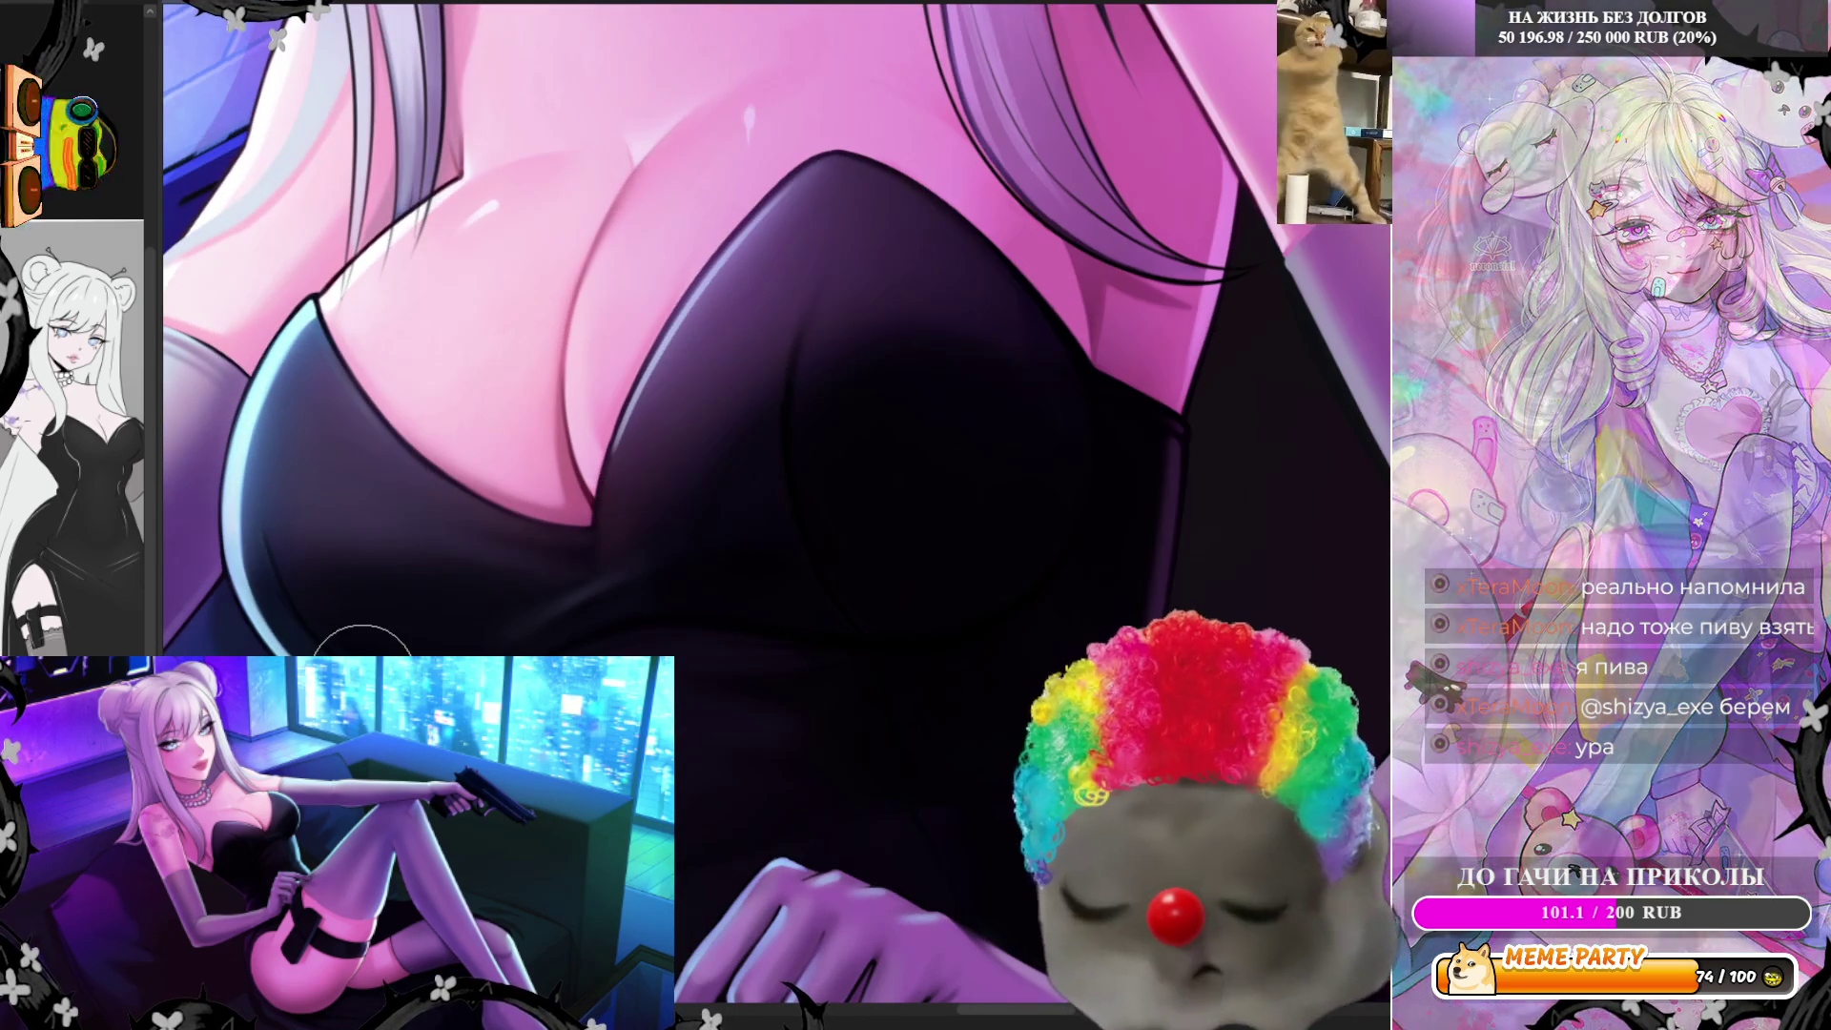
key(p)
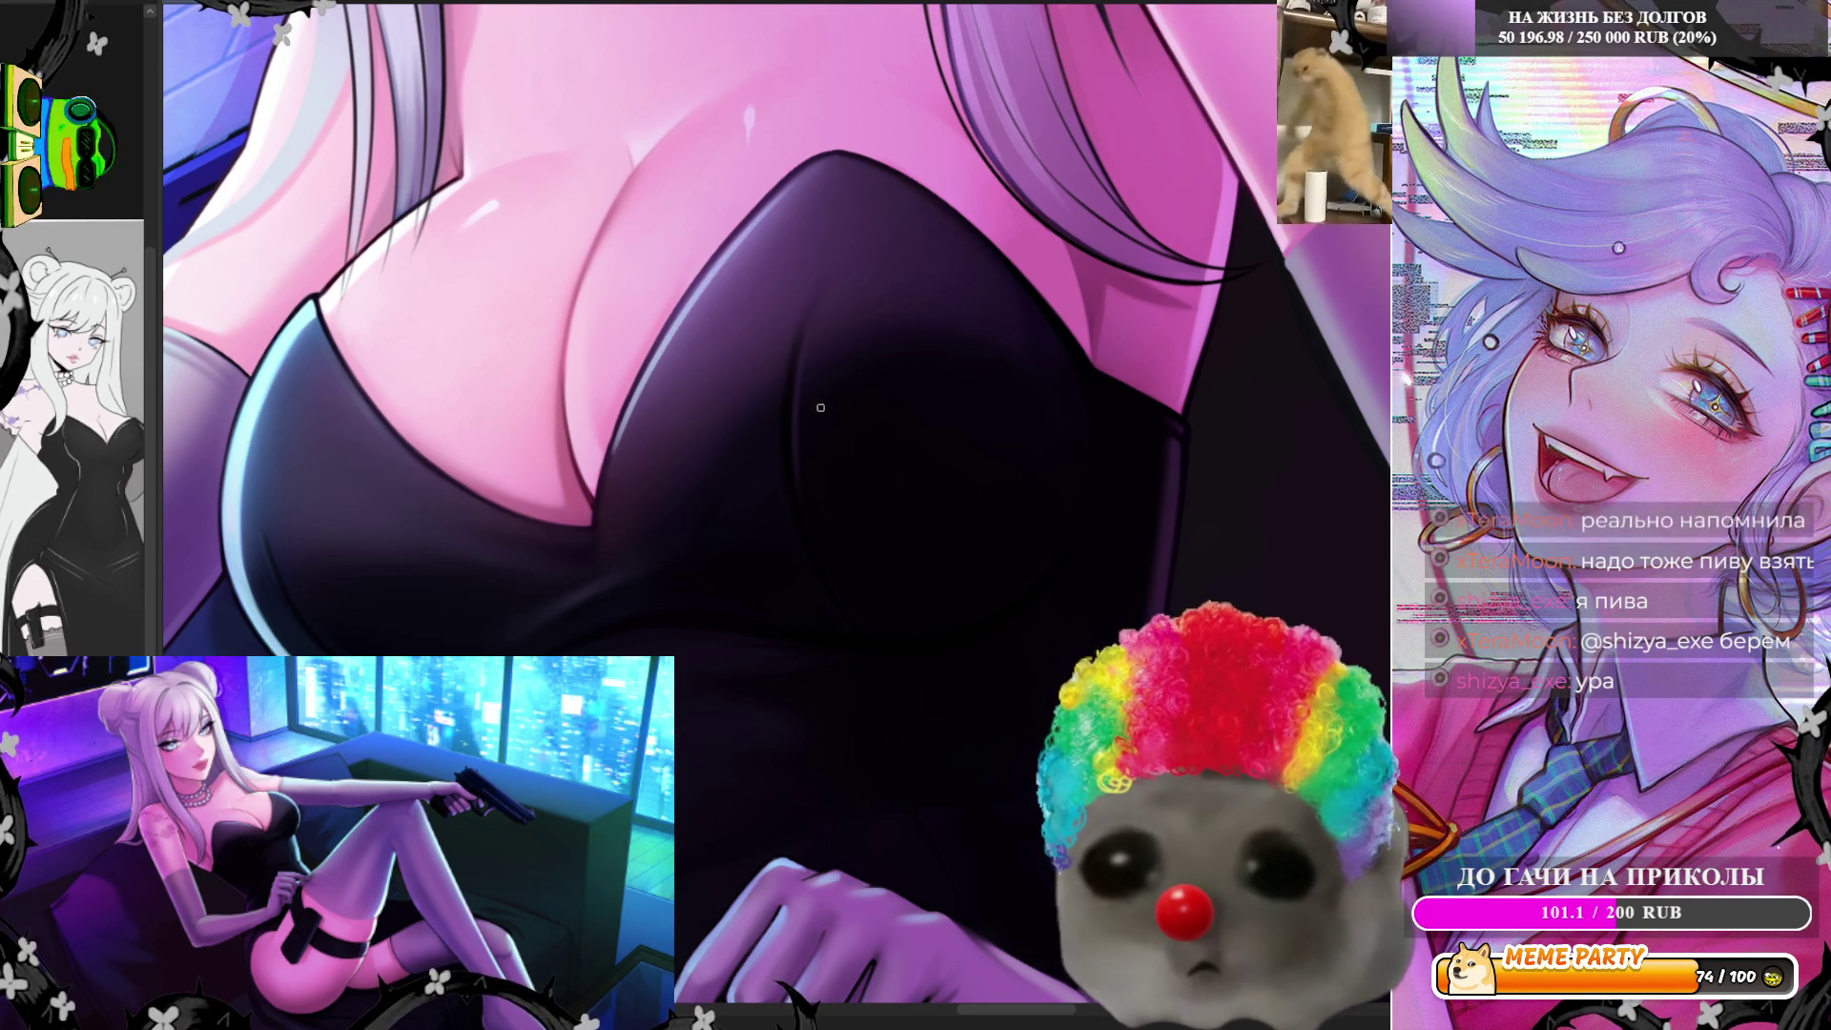
key(e)
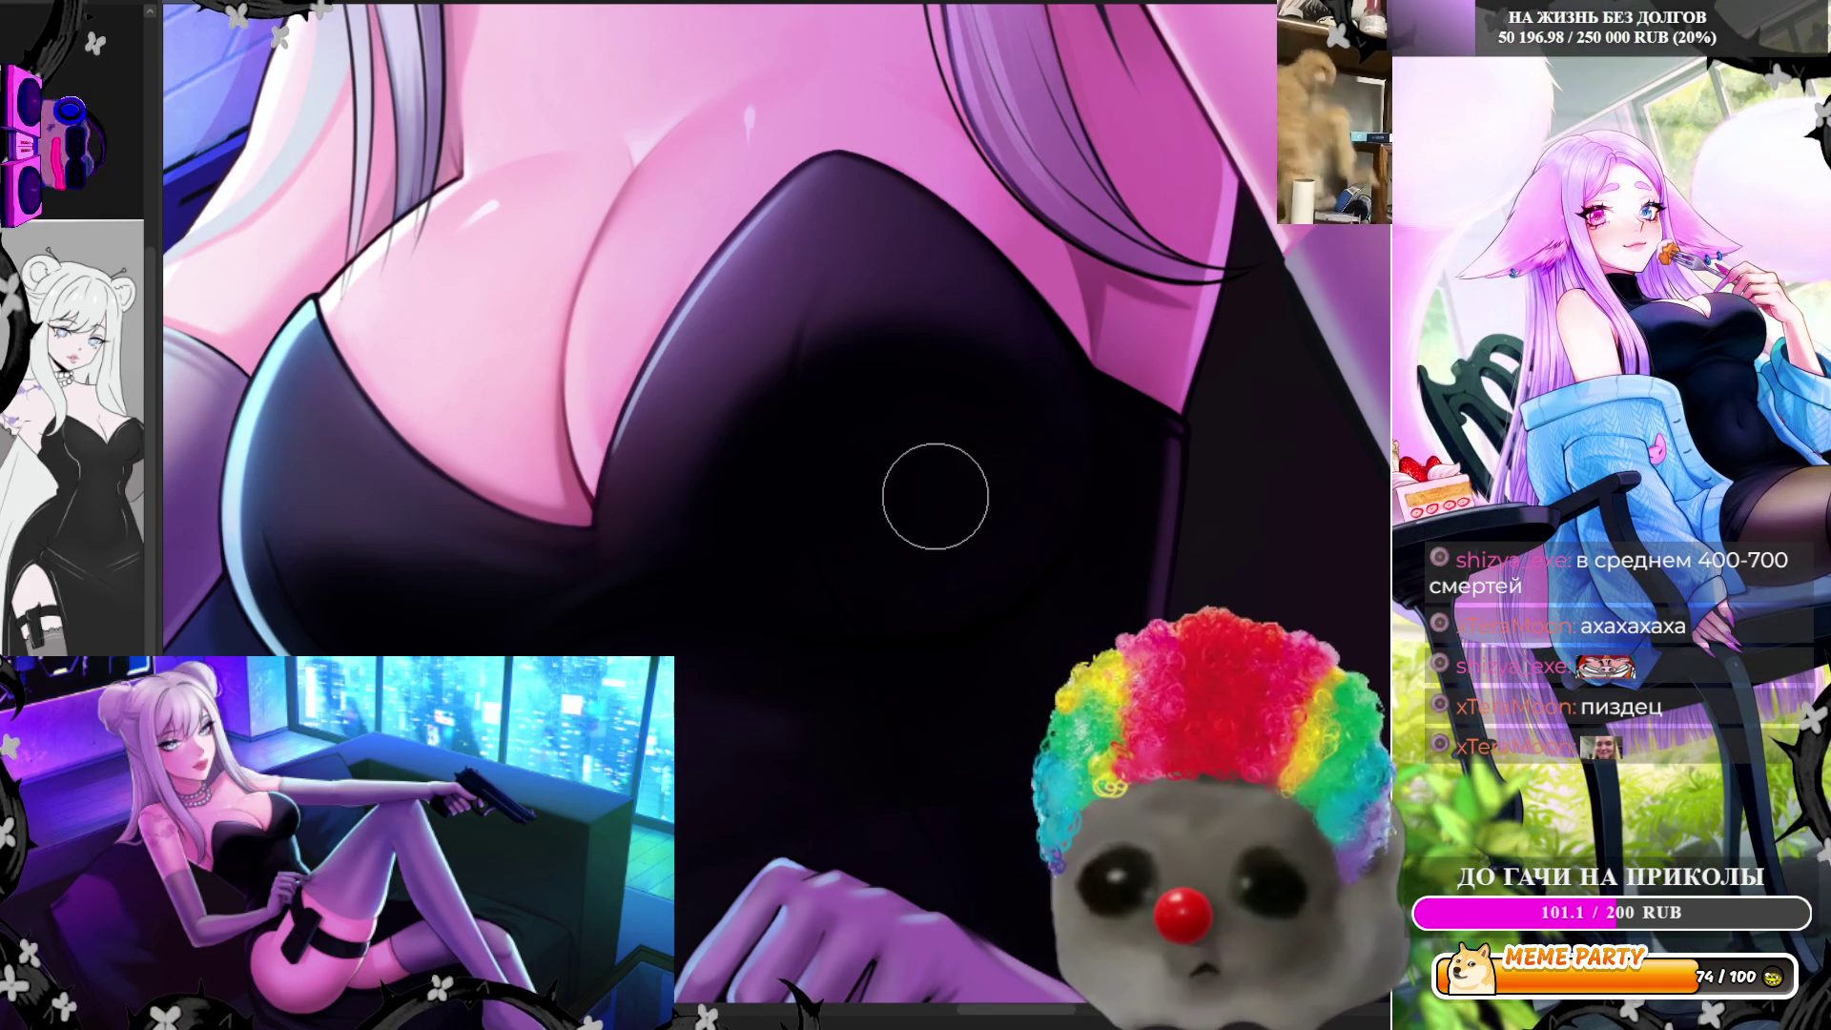
scroll(934, 493, down, 2)
scroll(935, 494, up, 1)
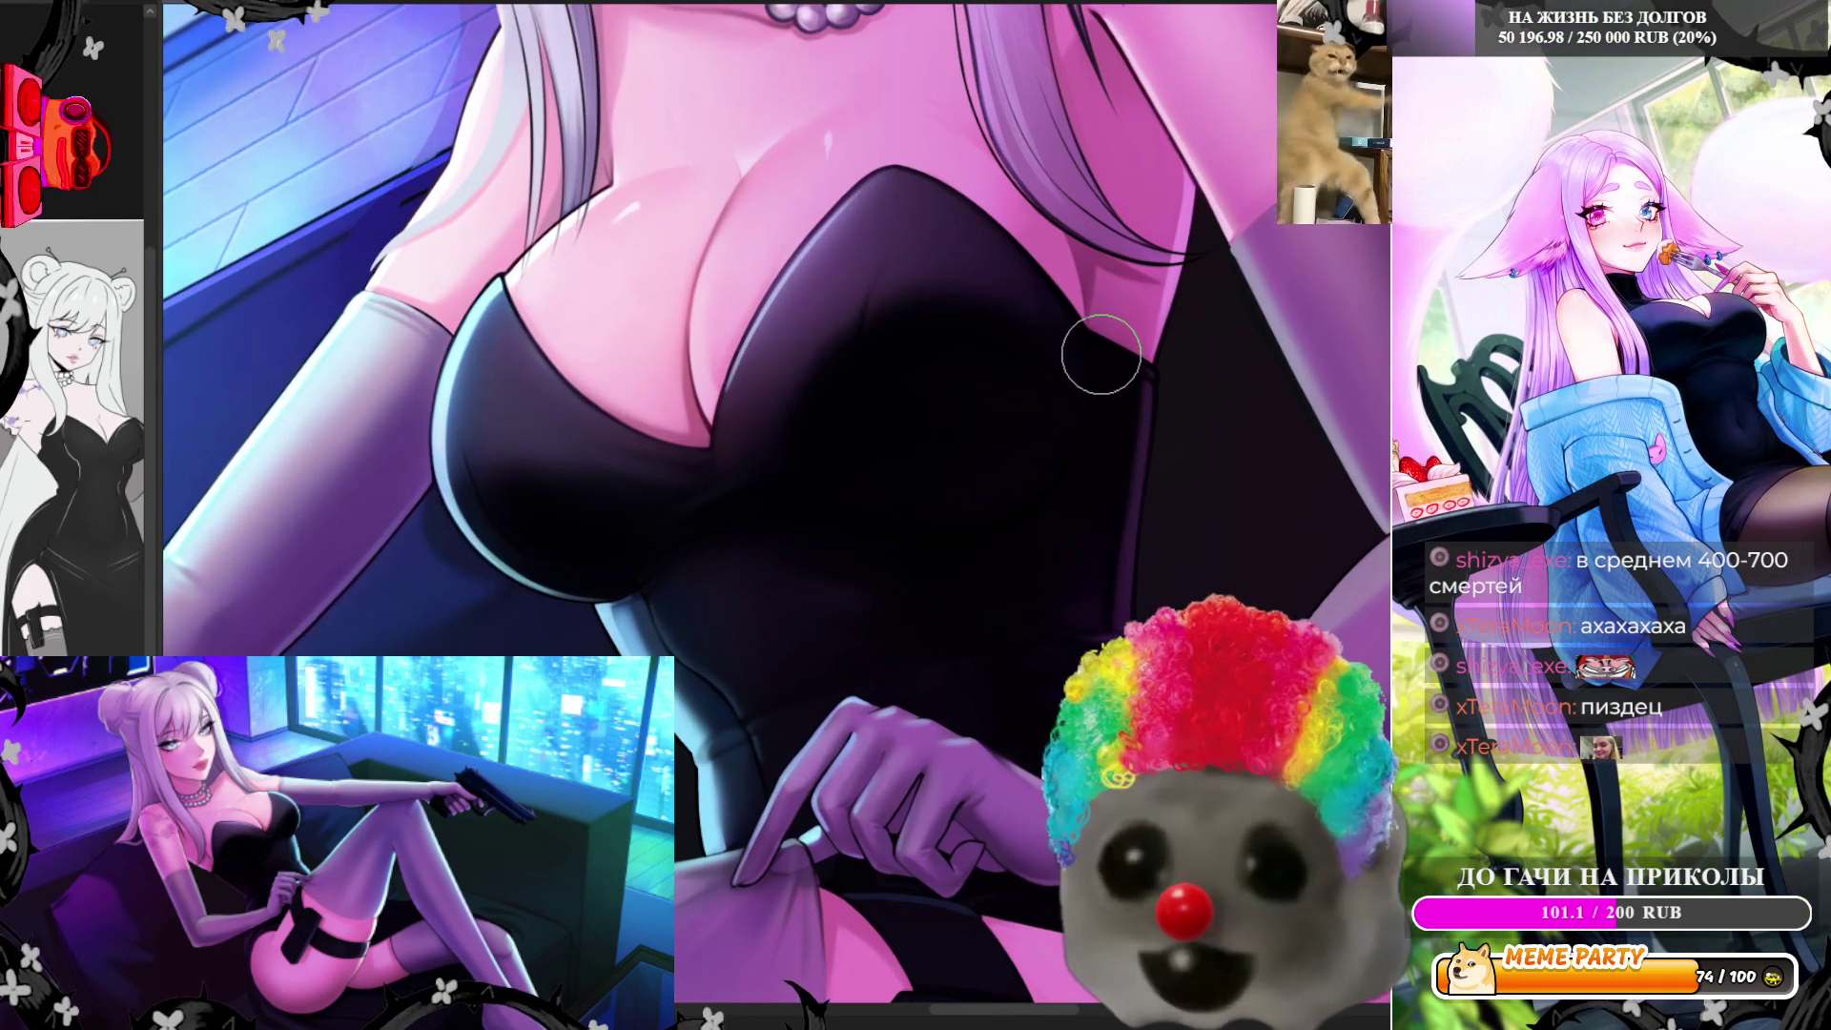
scroll(695, 277, up, 1)
scroll(696, 277, up, 1)
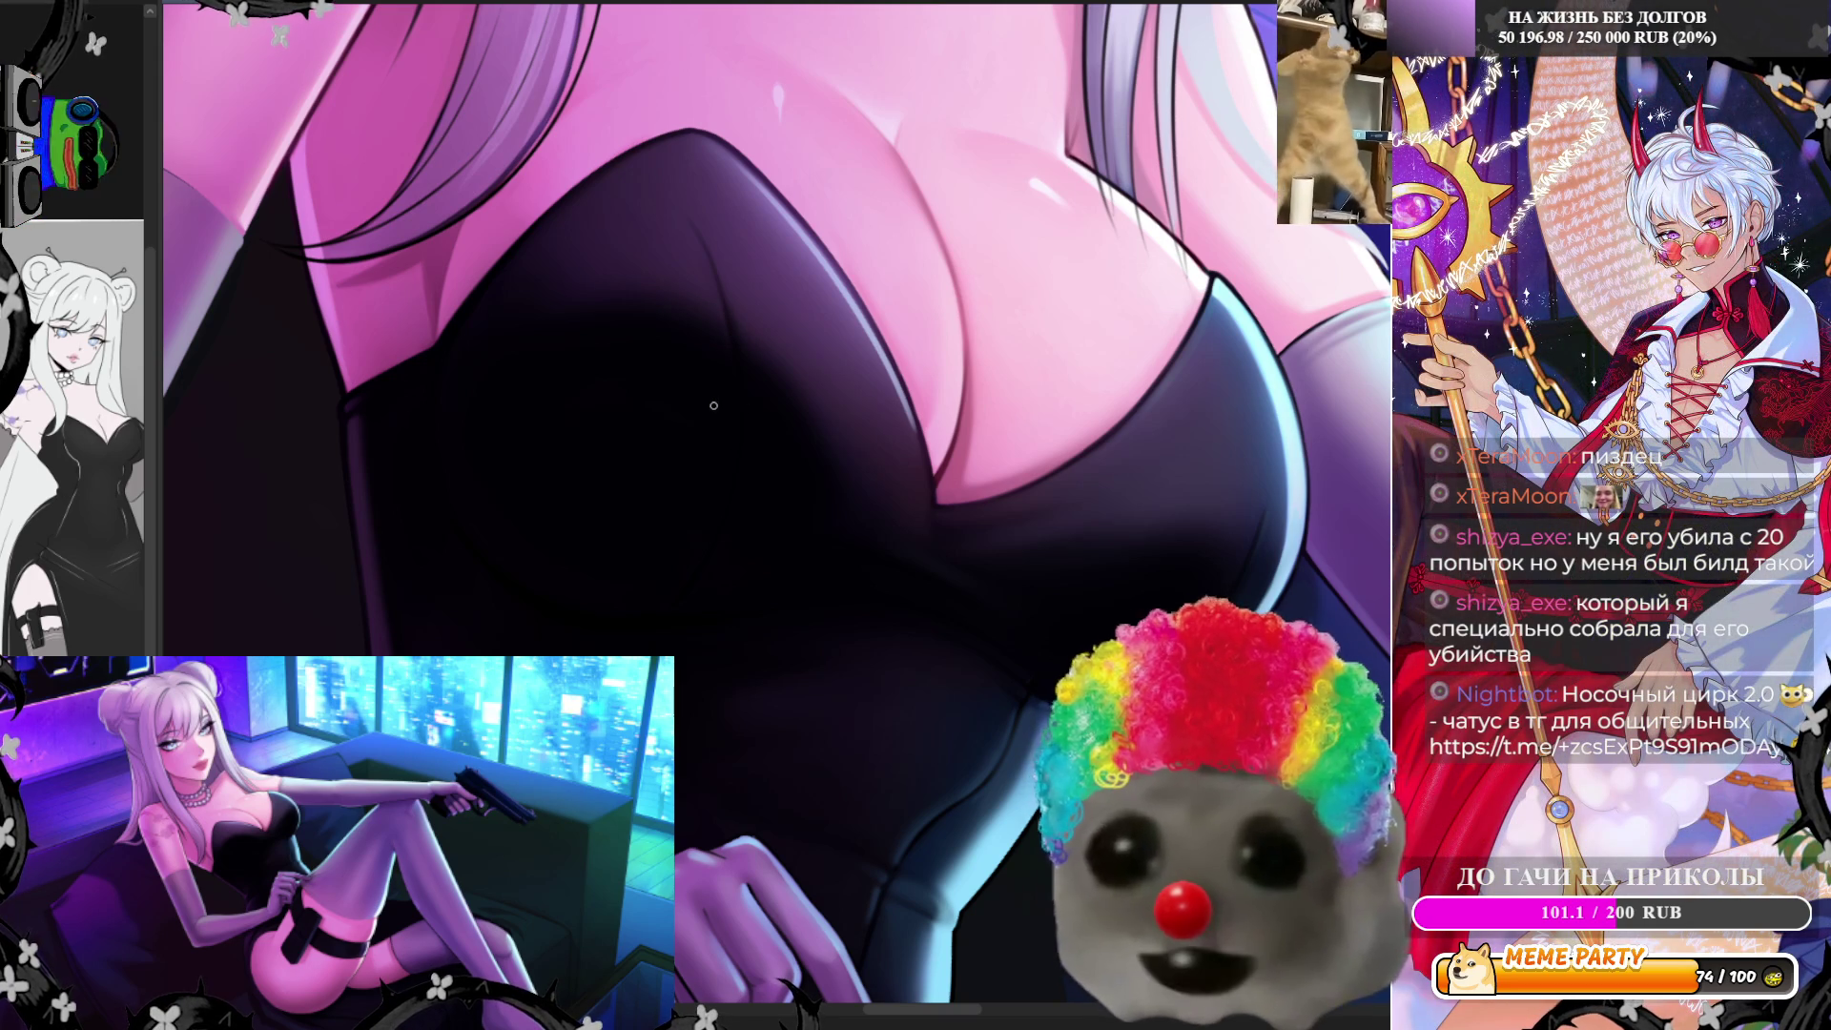
key(h)
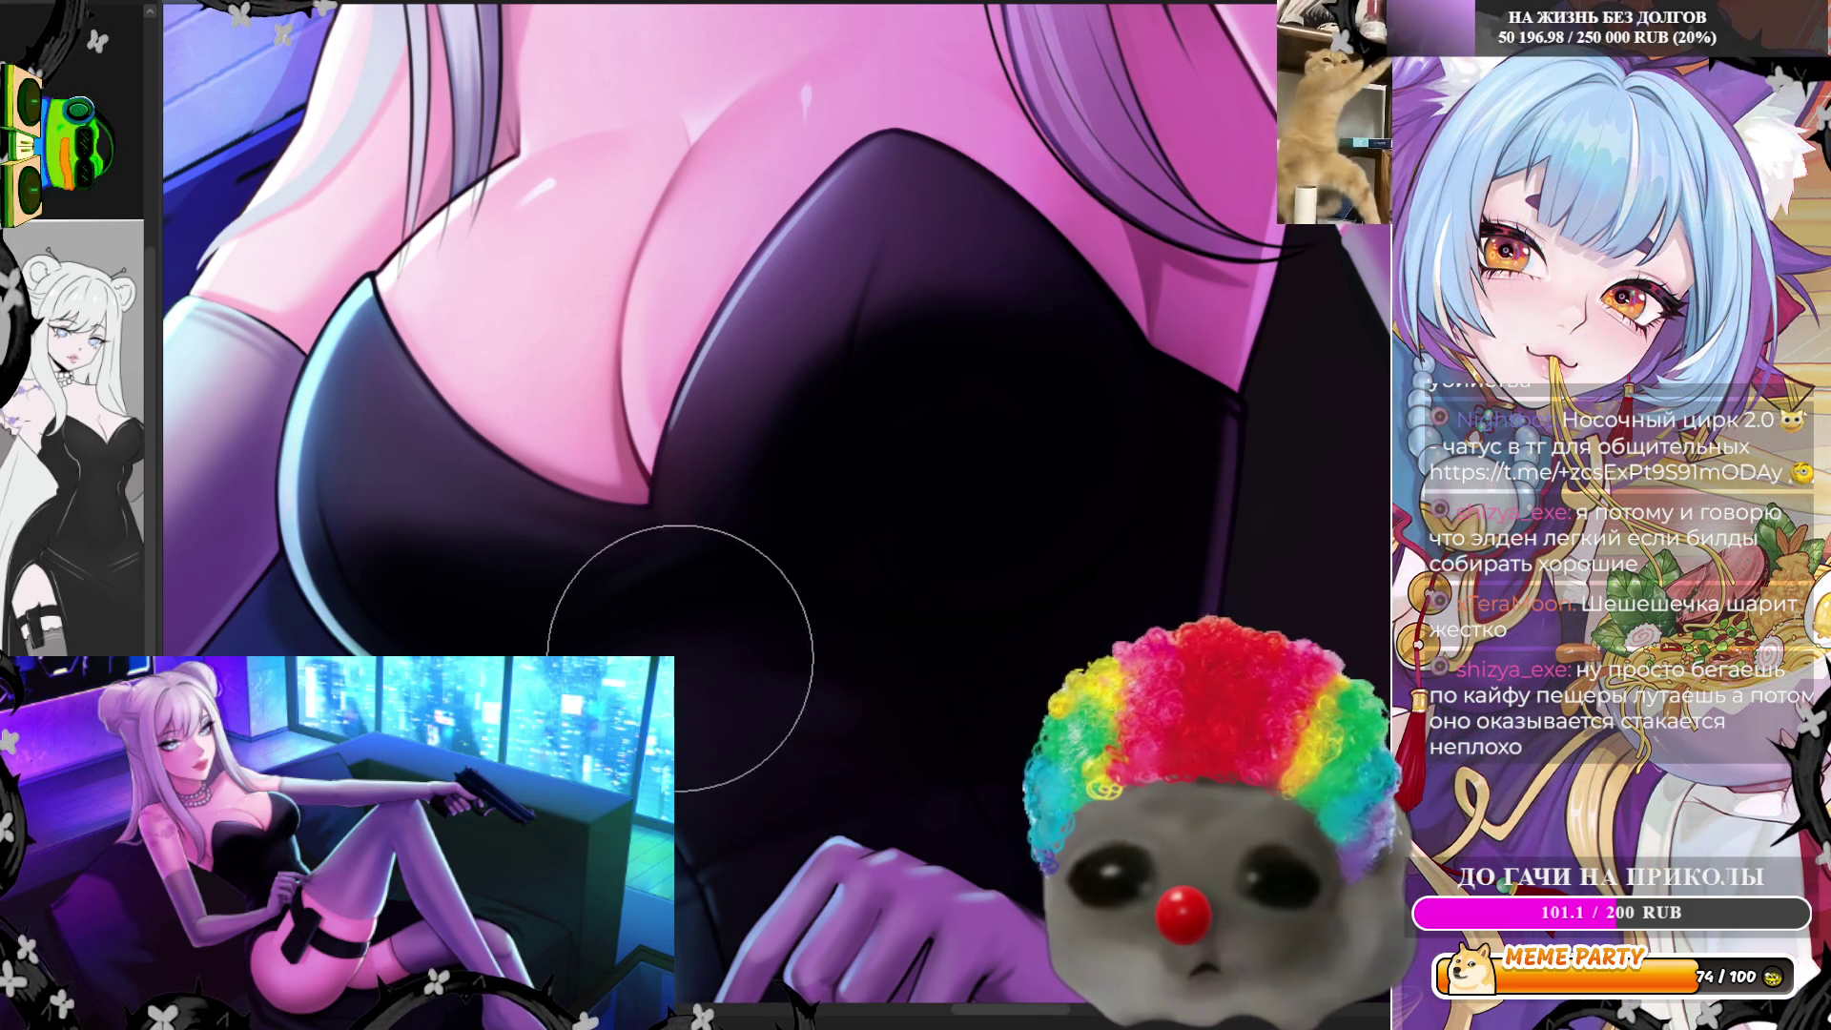
drag(614, 715, 960, 307)
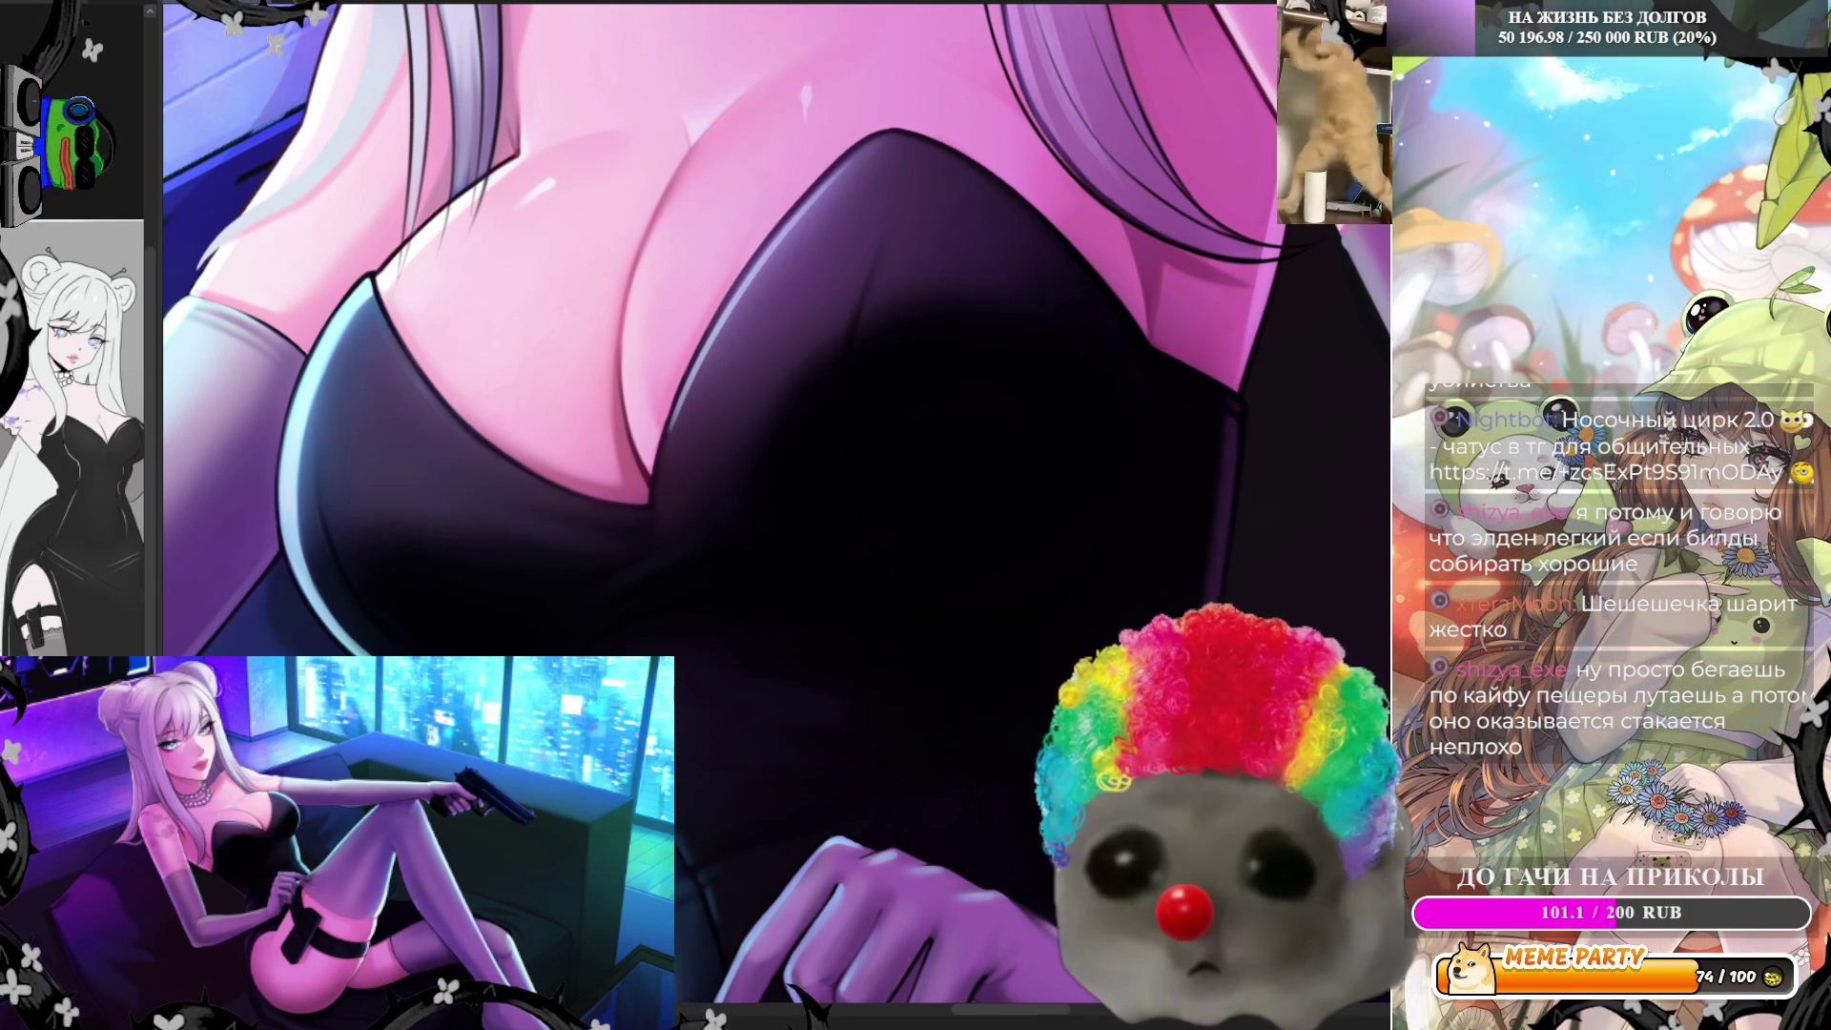
drag(773, 687, 1144, 457)
key(ctrl+z)
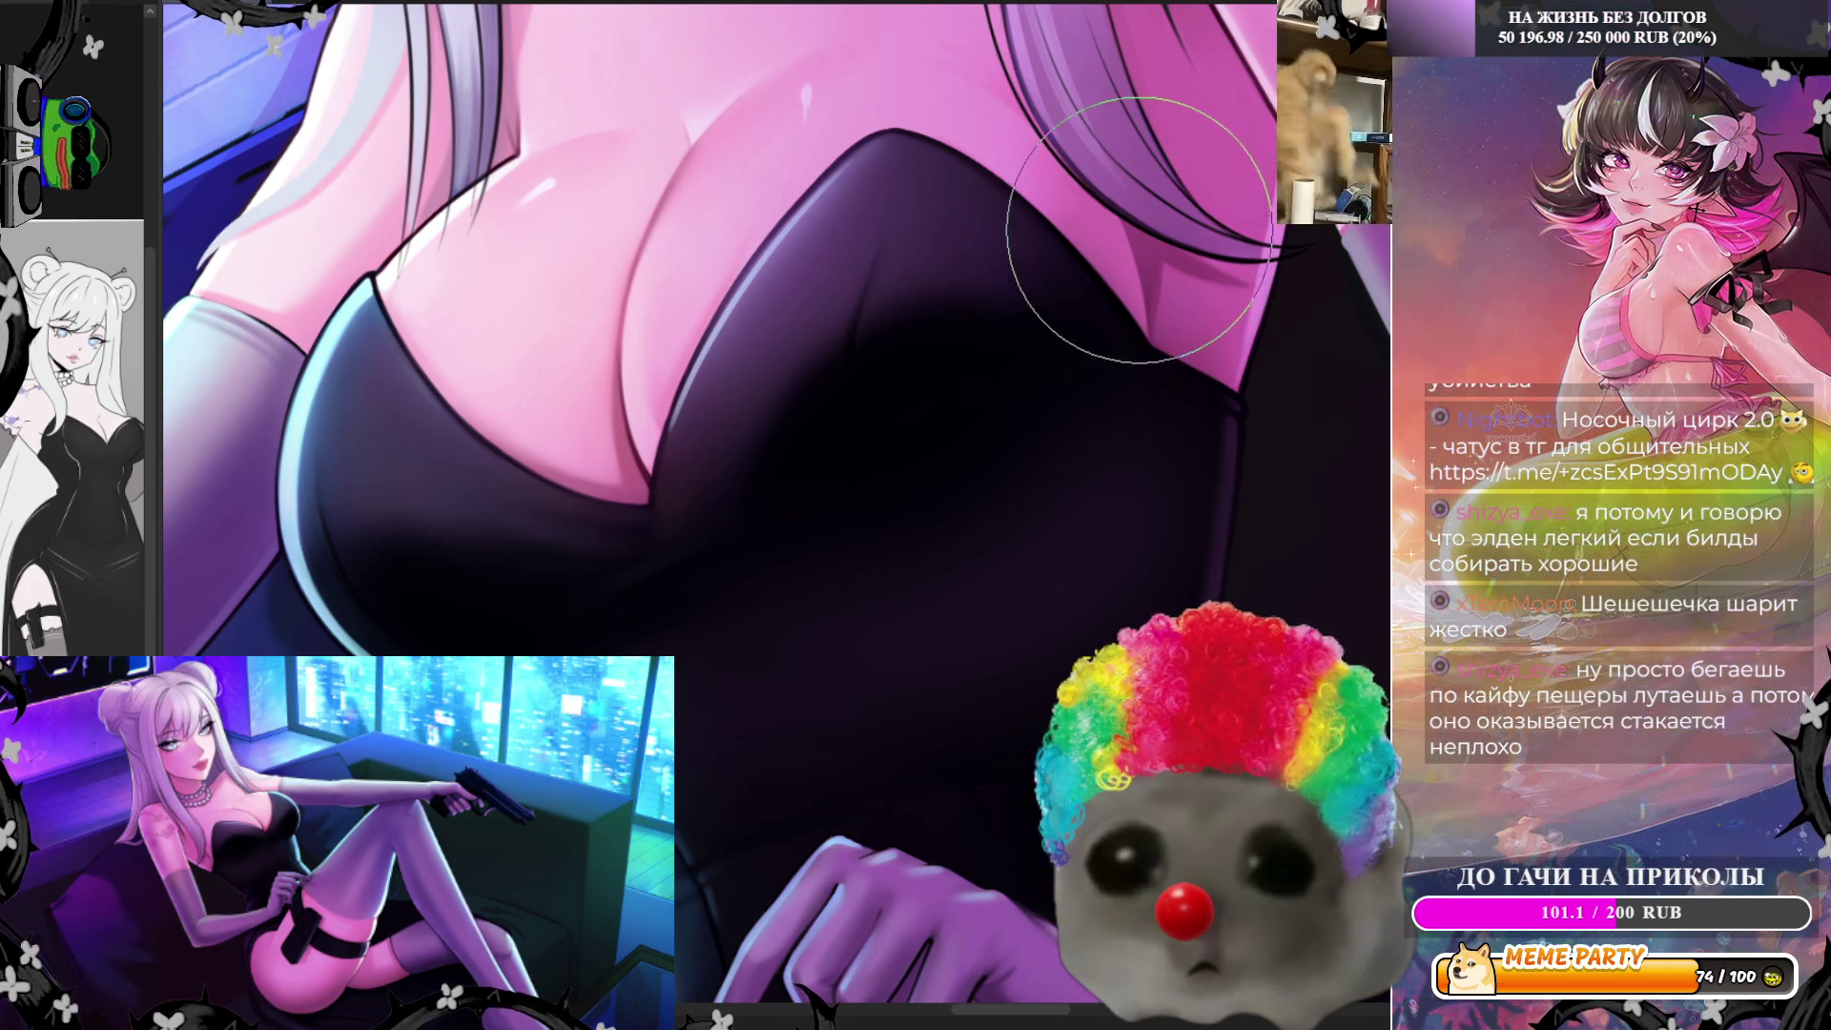
key(ctrl+z)
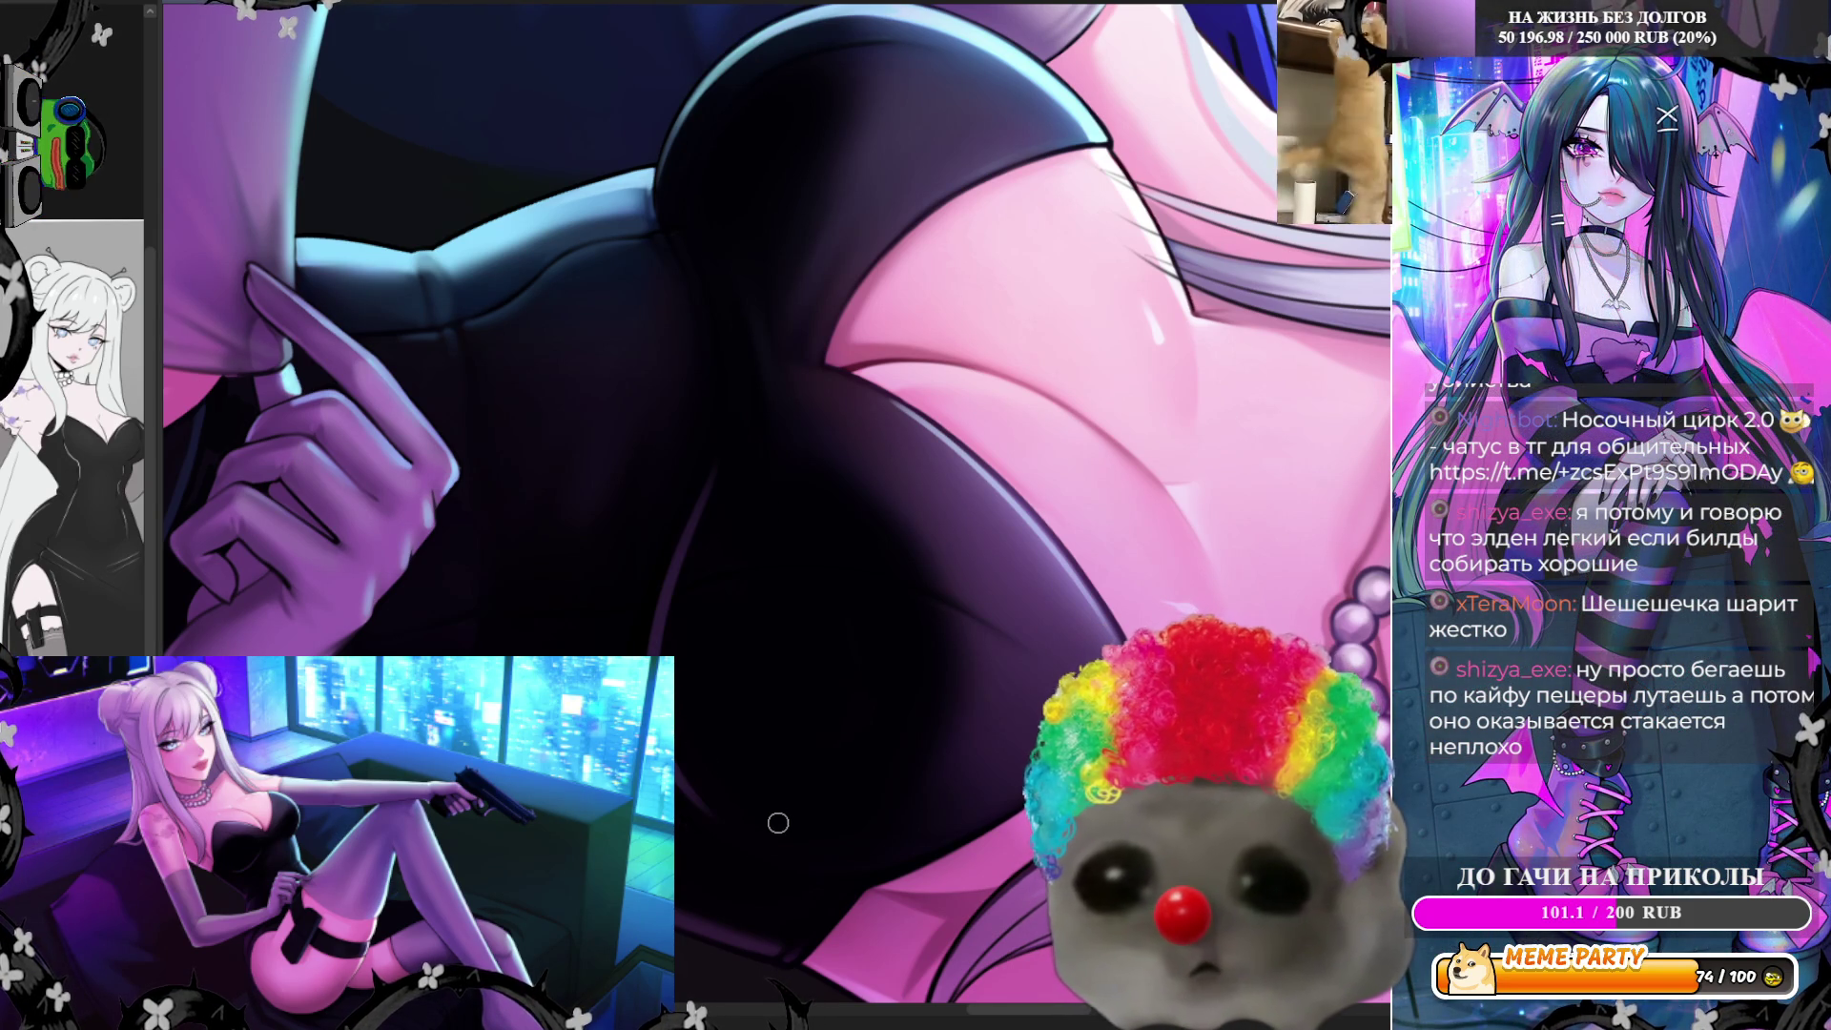
key(bracketright)
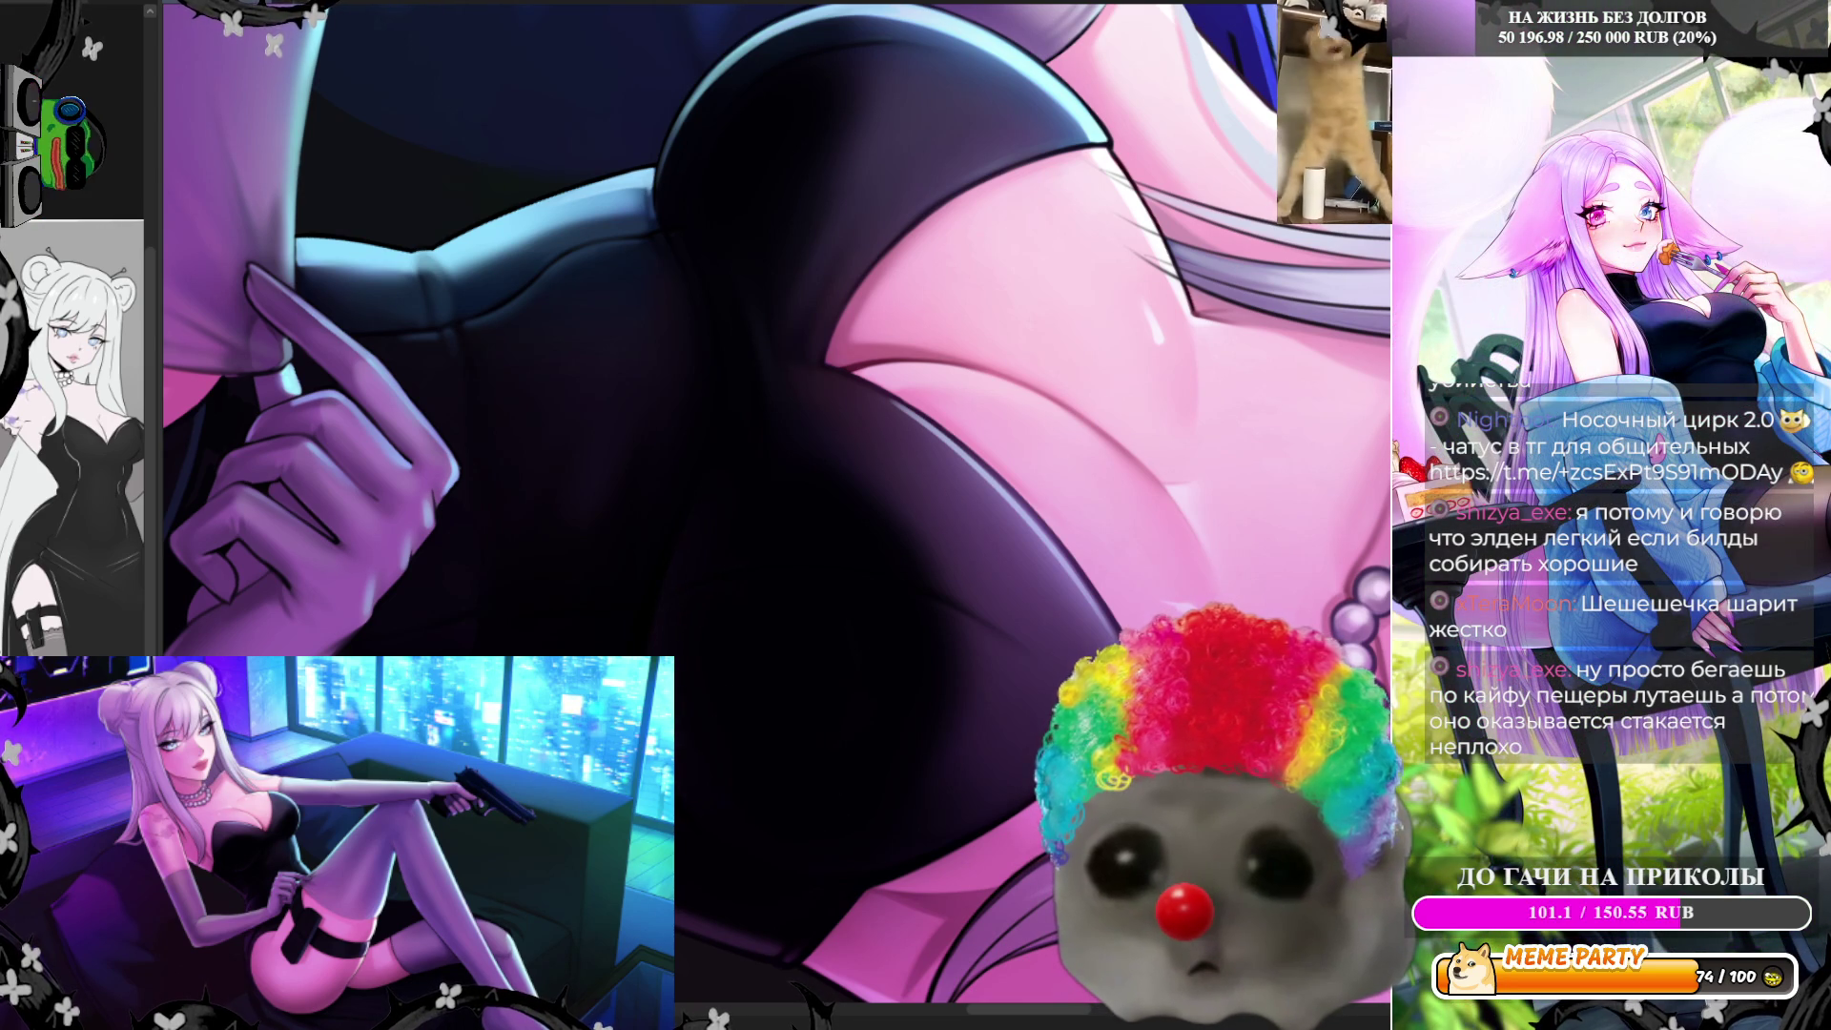
scroll(1079, 510, down, 3)
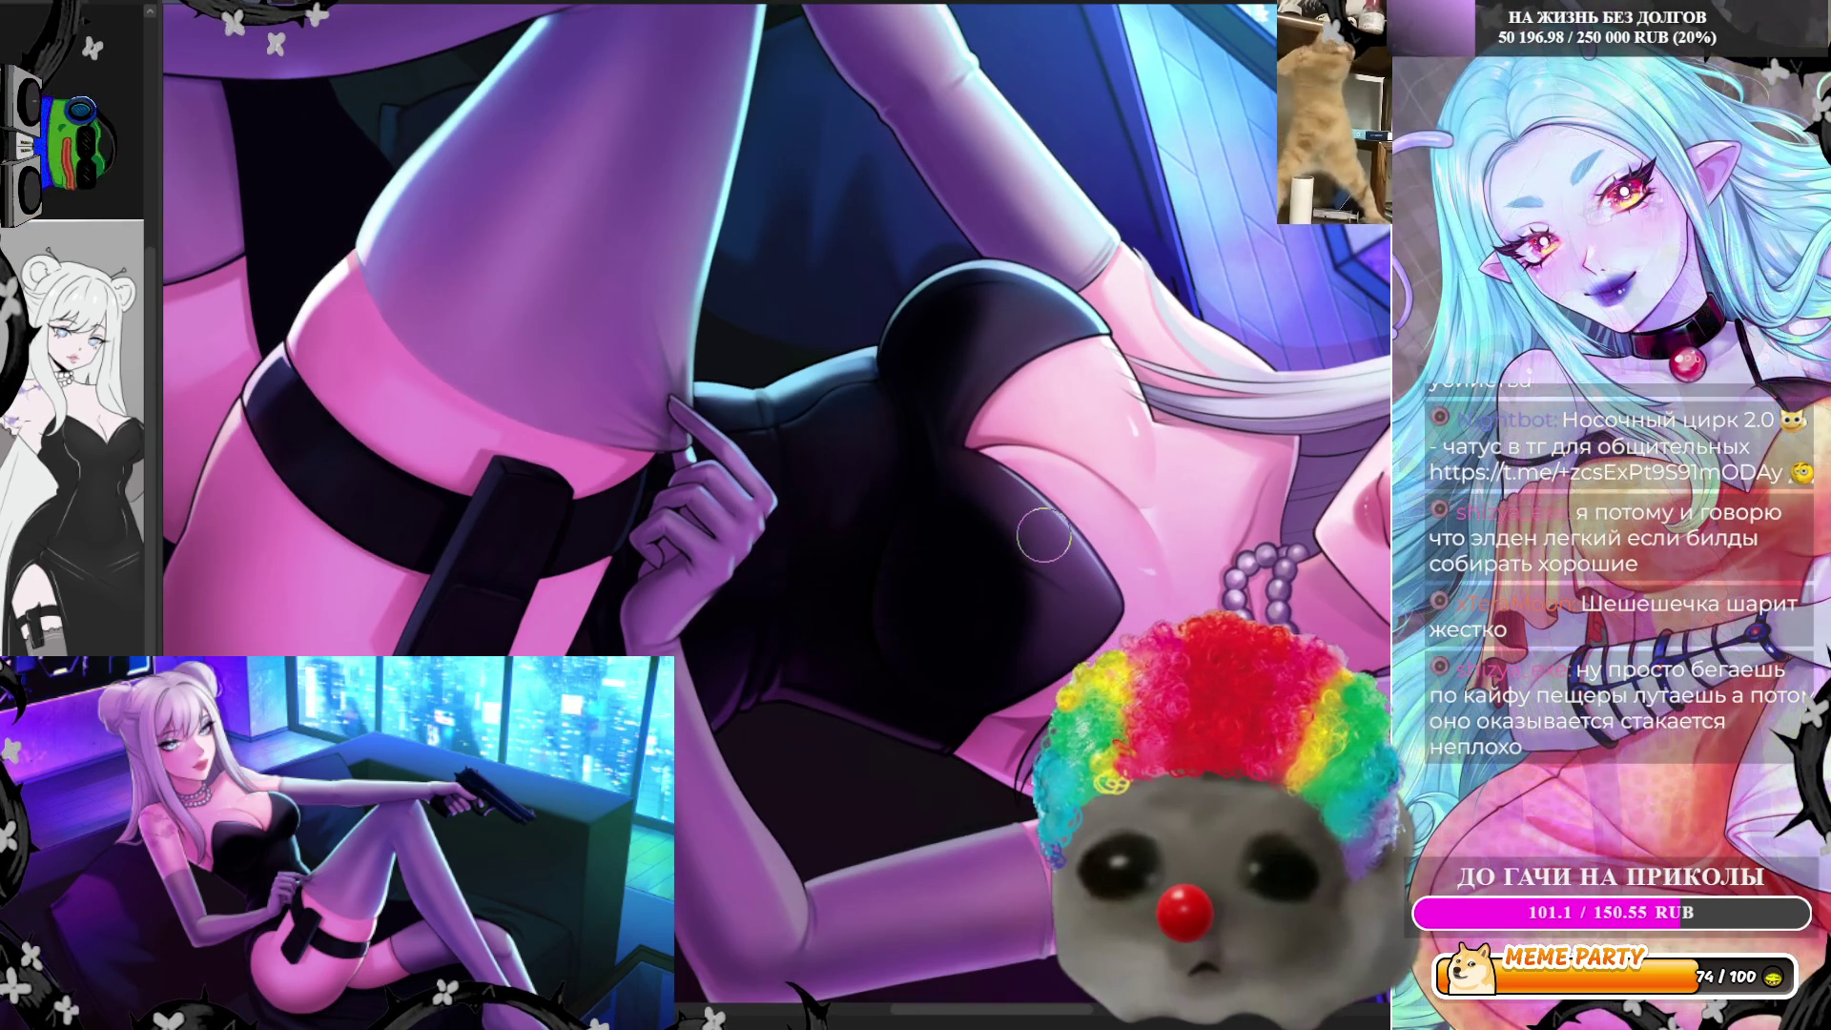
scroll(1079, 509, down, 1)
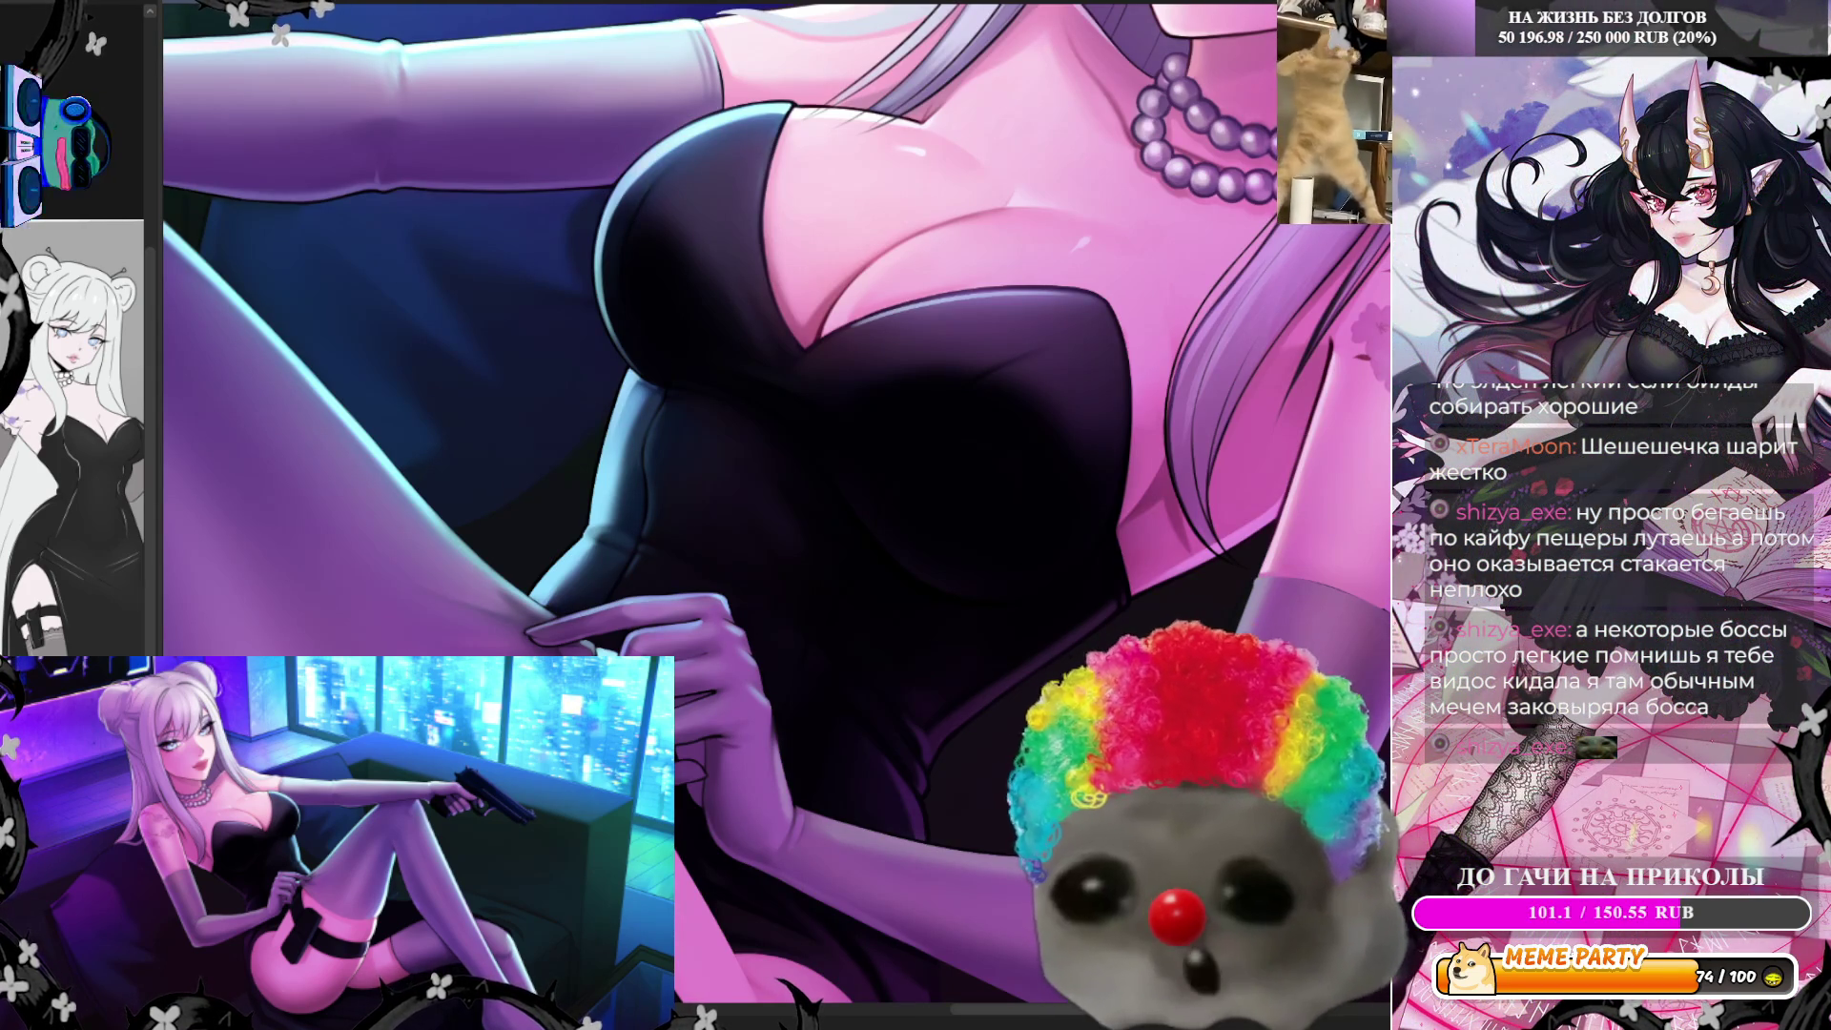
scroll(973, 307, up, 1)
scroll(997, 409, up, 1)
scroll(997, 417, up, 1)
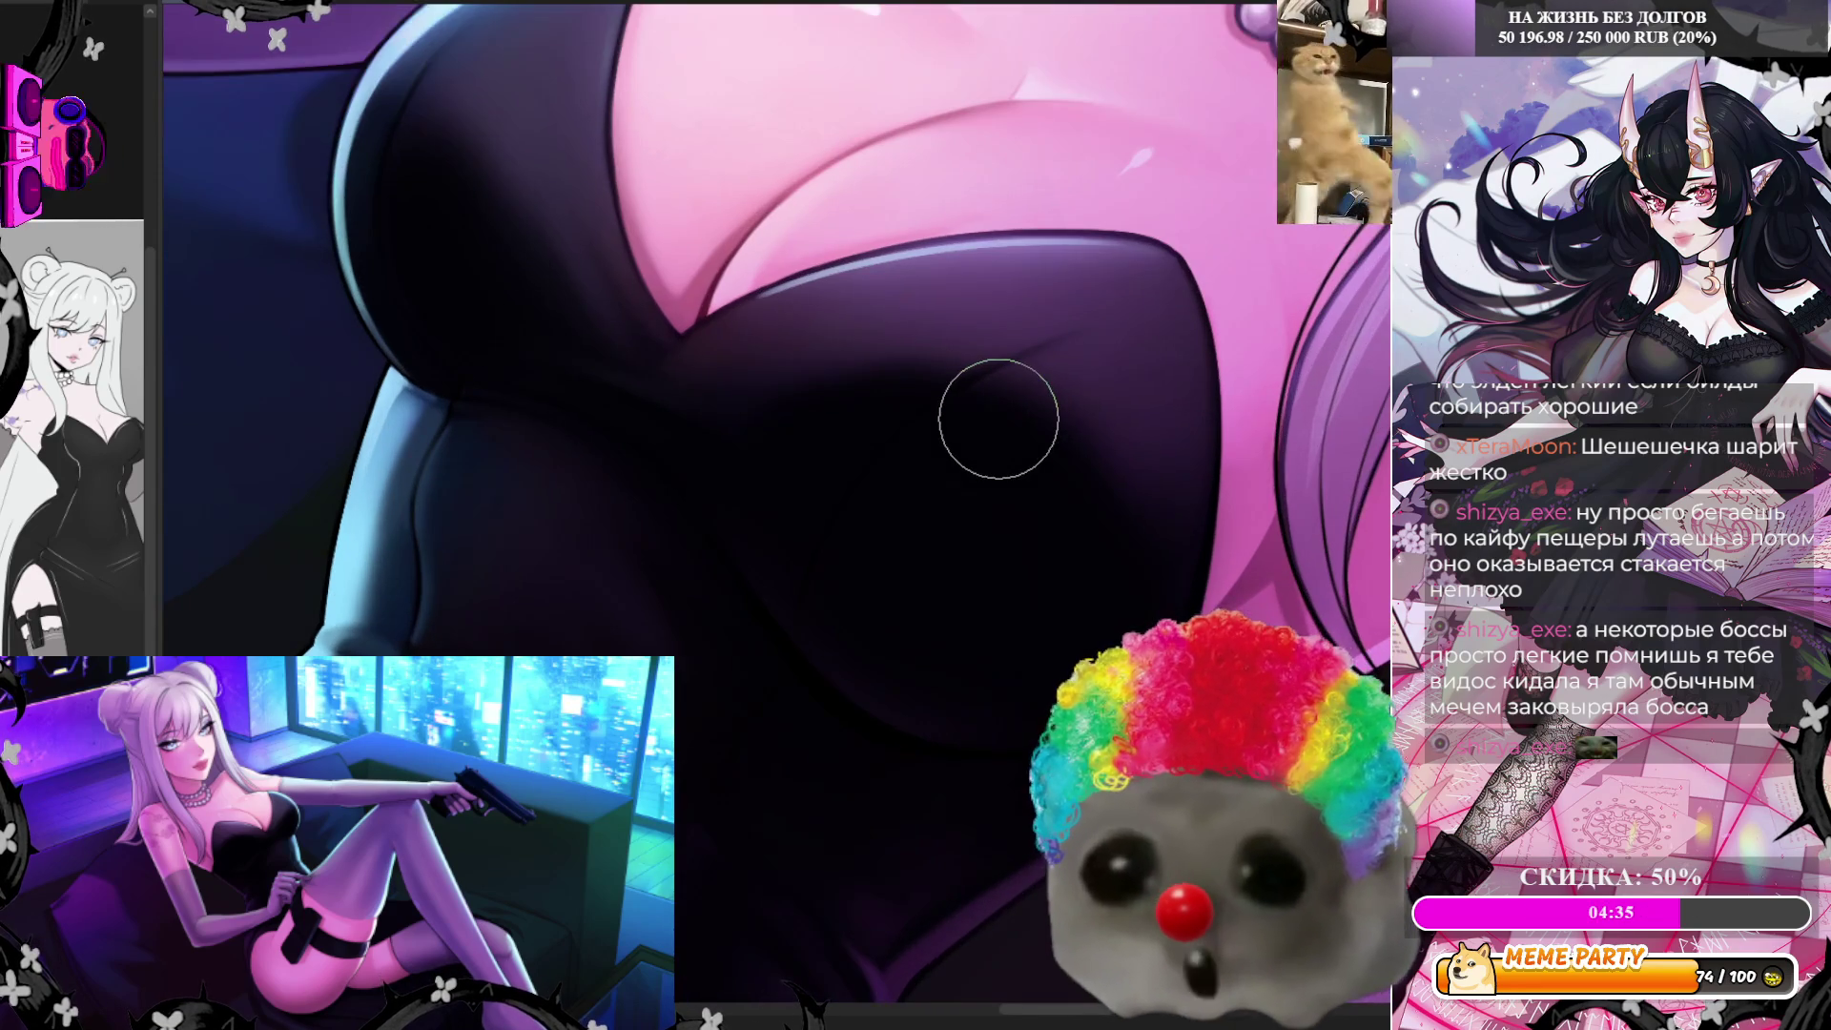
scroll(998, 418, up, 1)
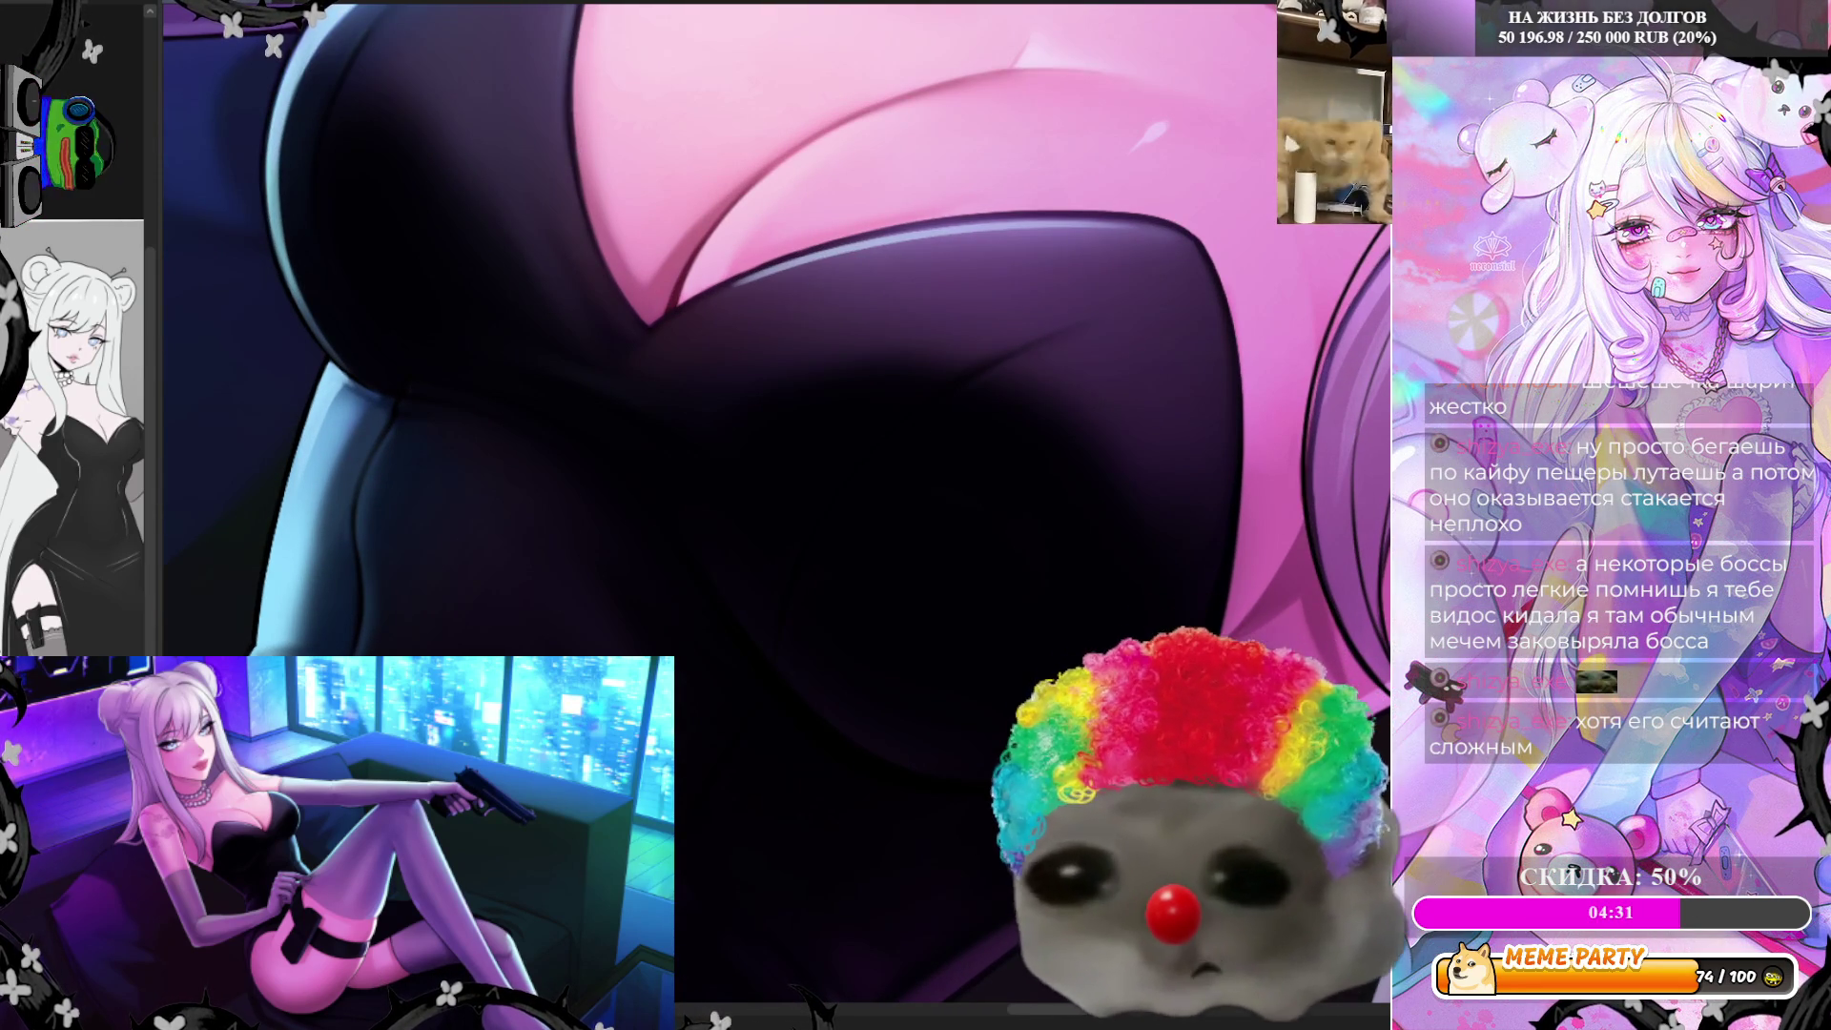
scroll(858, 372, up, 1)
scroll(858, 372, up, 1)
scroll(858, 372, up, 1)
scroll(858, 373, up, 1)
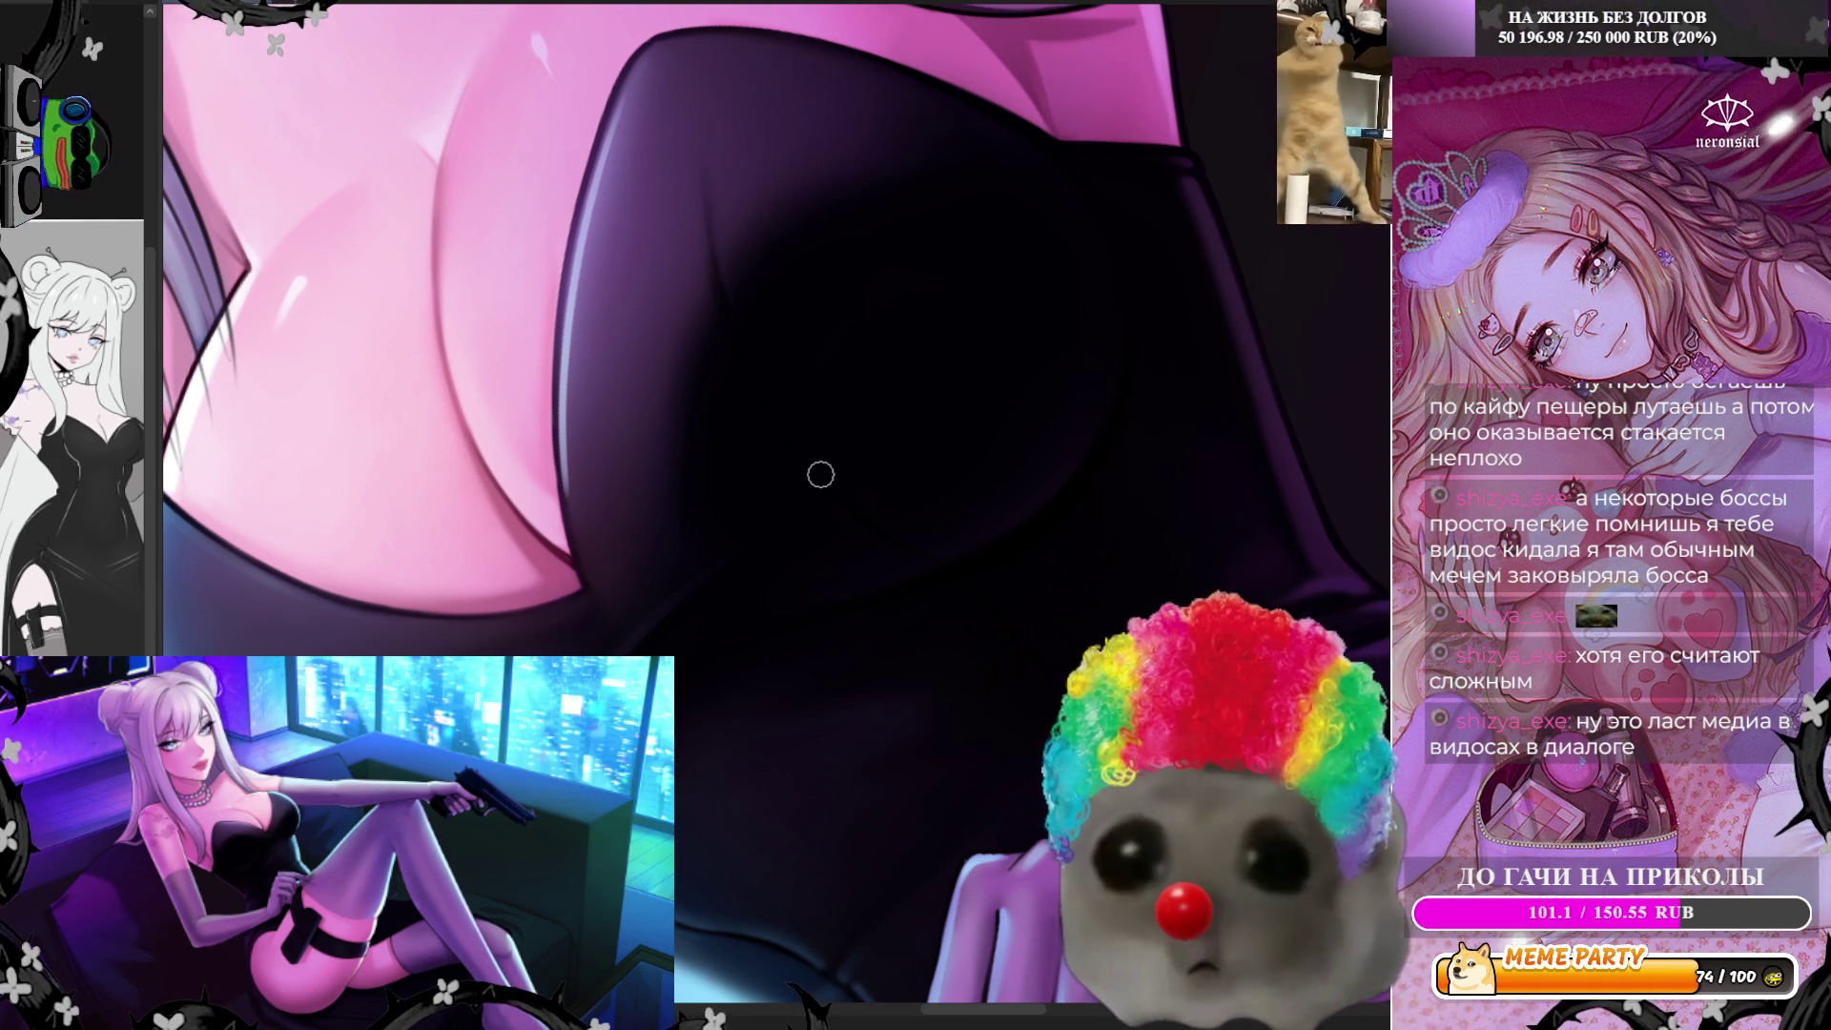
scroll(821, 475, down, 2)
scroll(822, 475, up, 1)
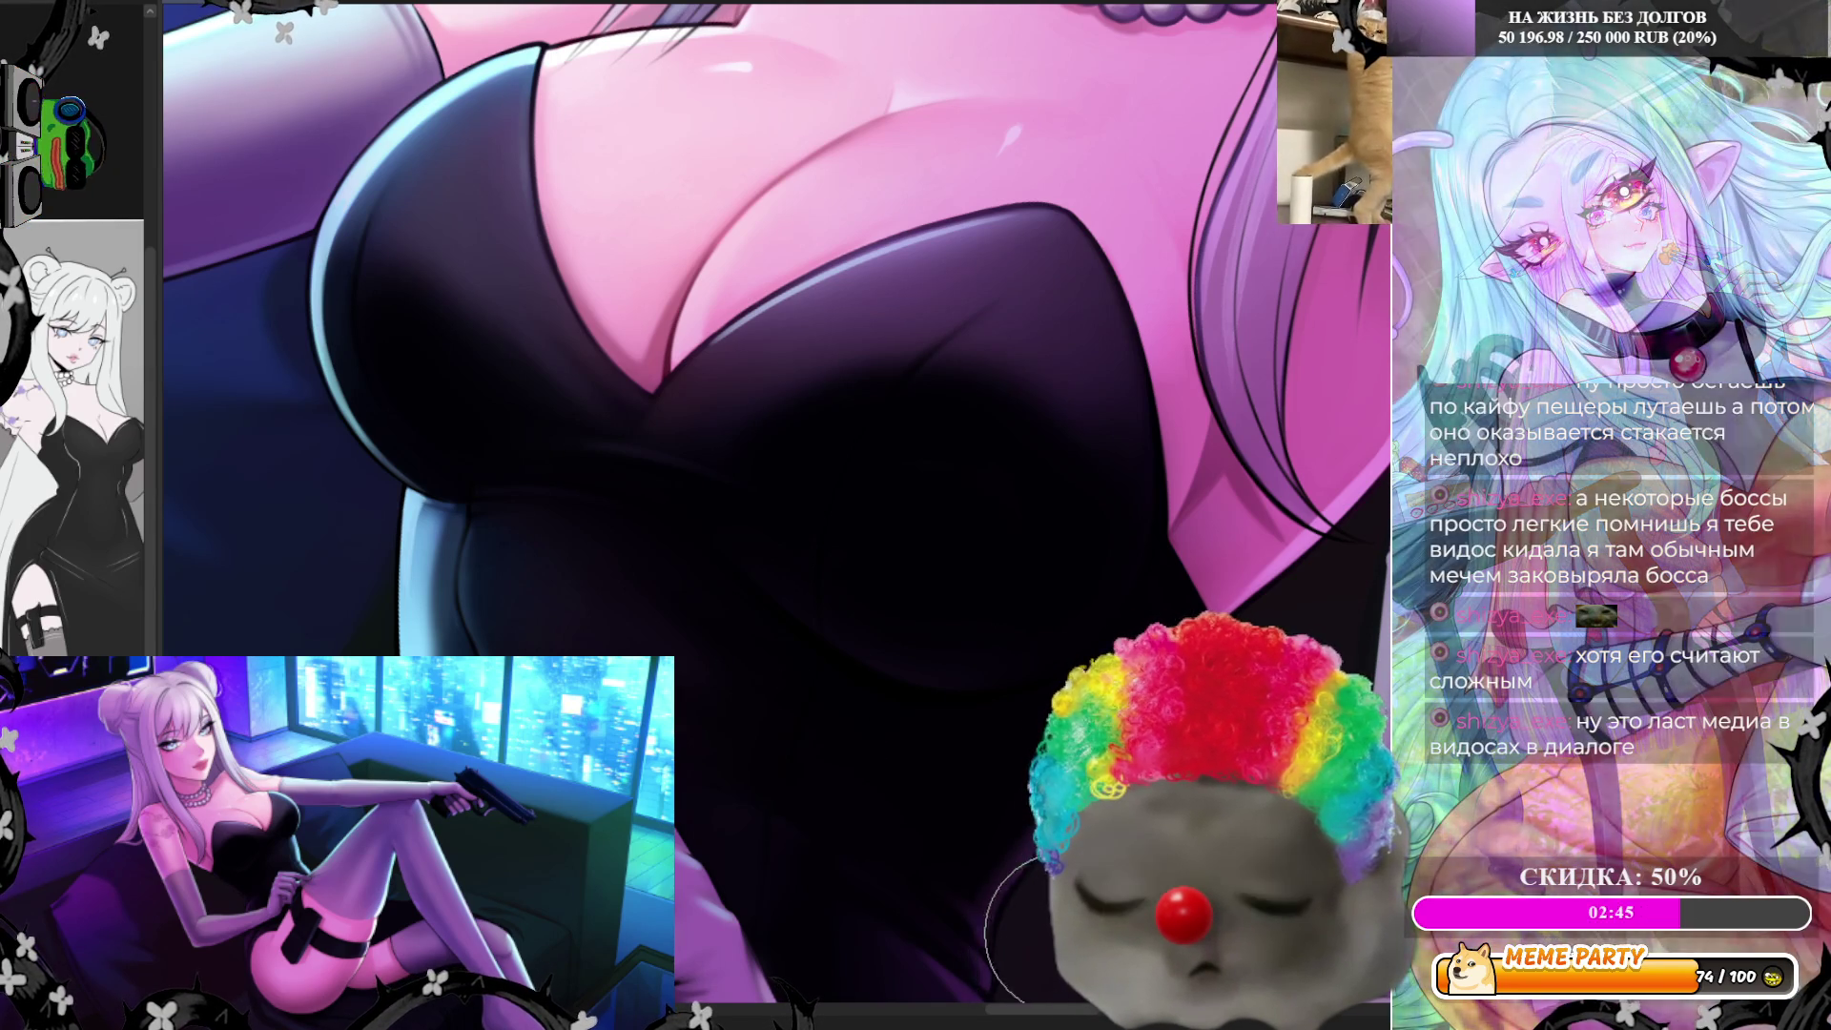
scroll(840, 419, down, 3)
scroll(842, 420, up, 1)
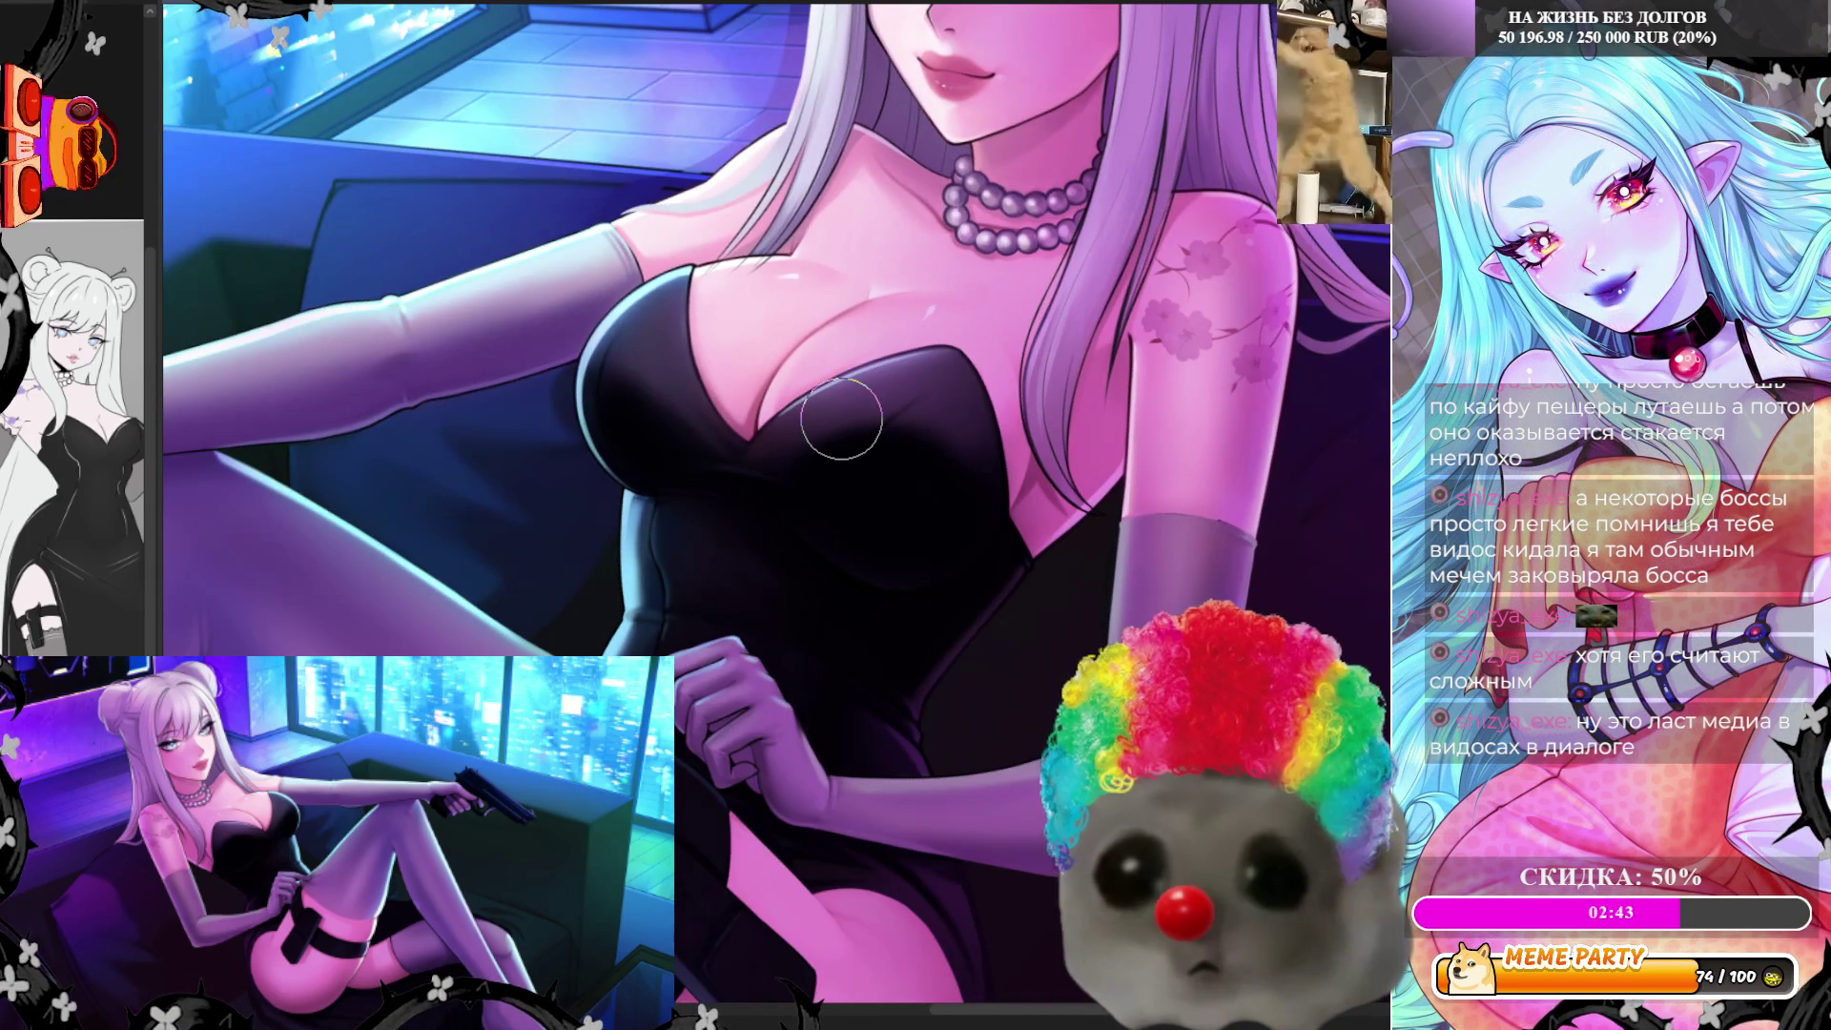
scroll(1008, 305, down, 1)
scroll(1008, 305, down, 1)
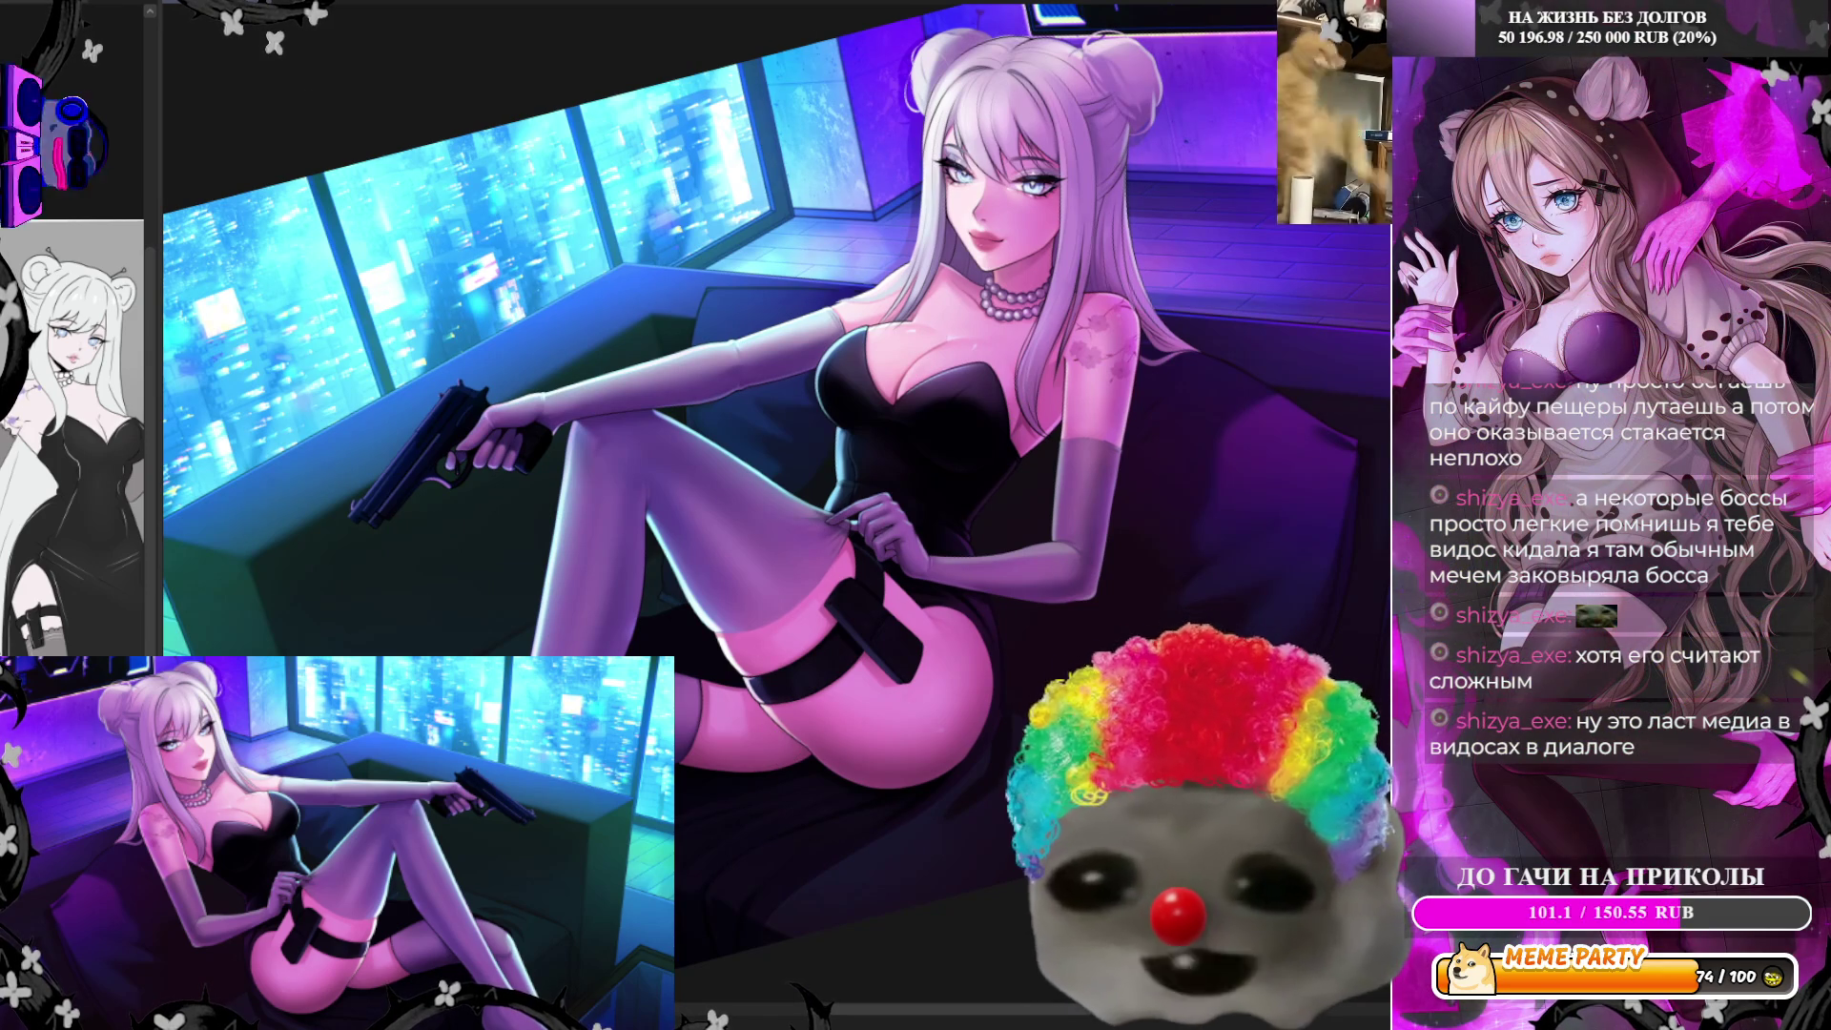
scroll(777, 493, up, 1)
scroll(943, 424, up, 1)
scroll(944, 426, up, 1)
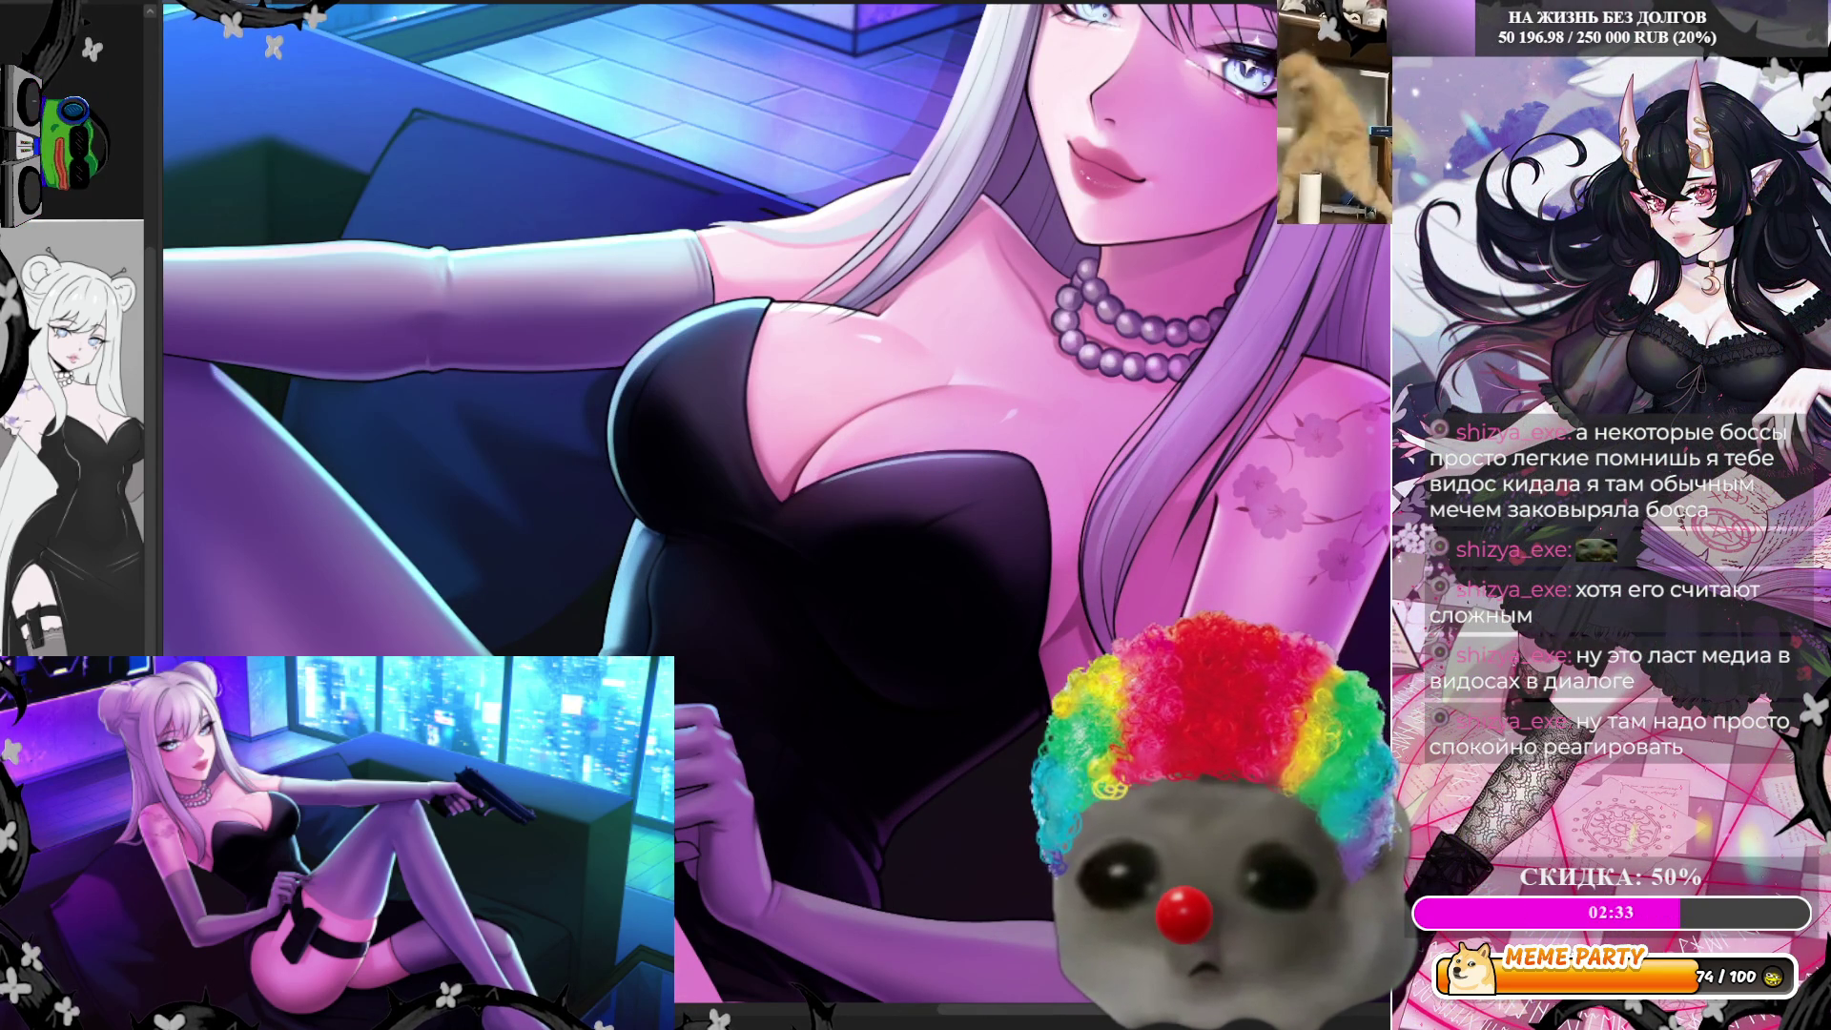
scroll(476, 346, up, 1)
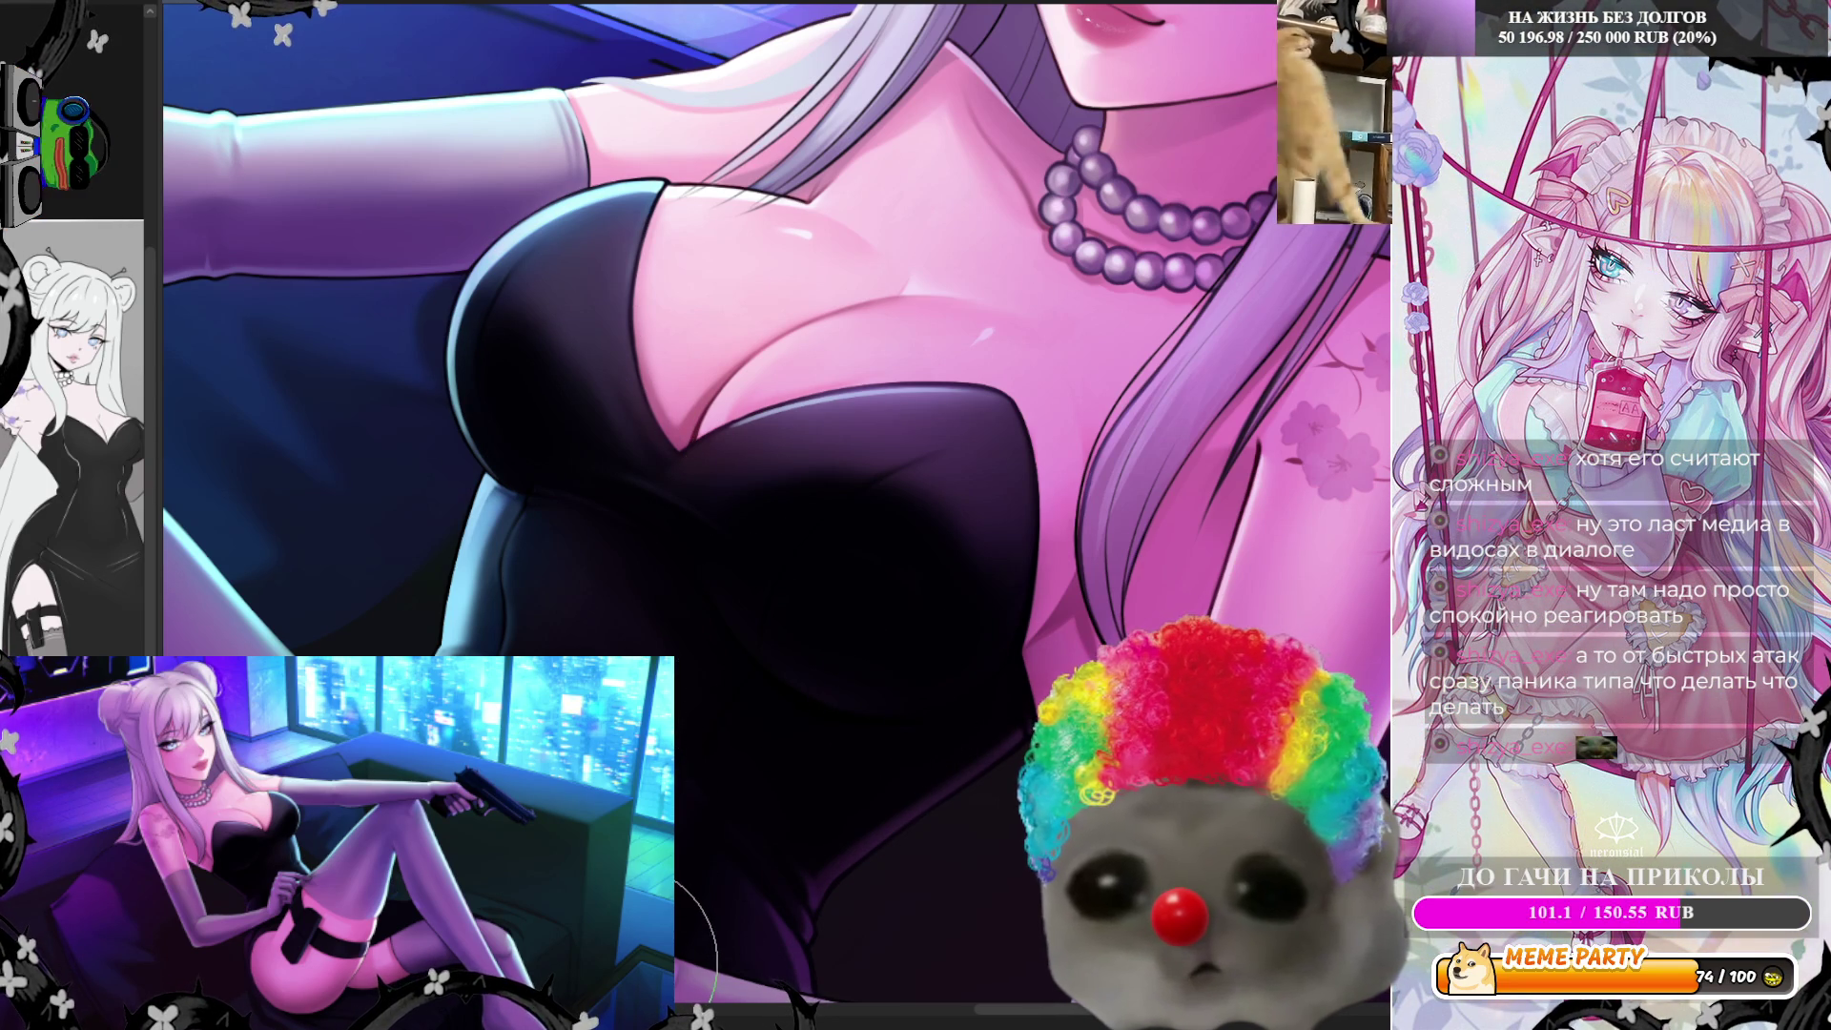
Flip the canvas horizontally to check the necklace, bodice and gloved hand
key(h)
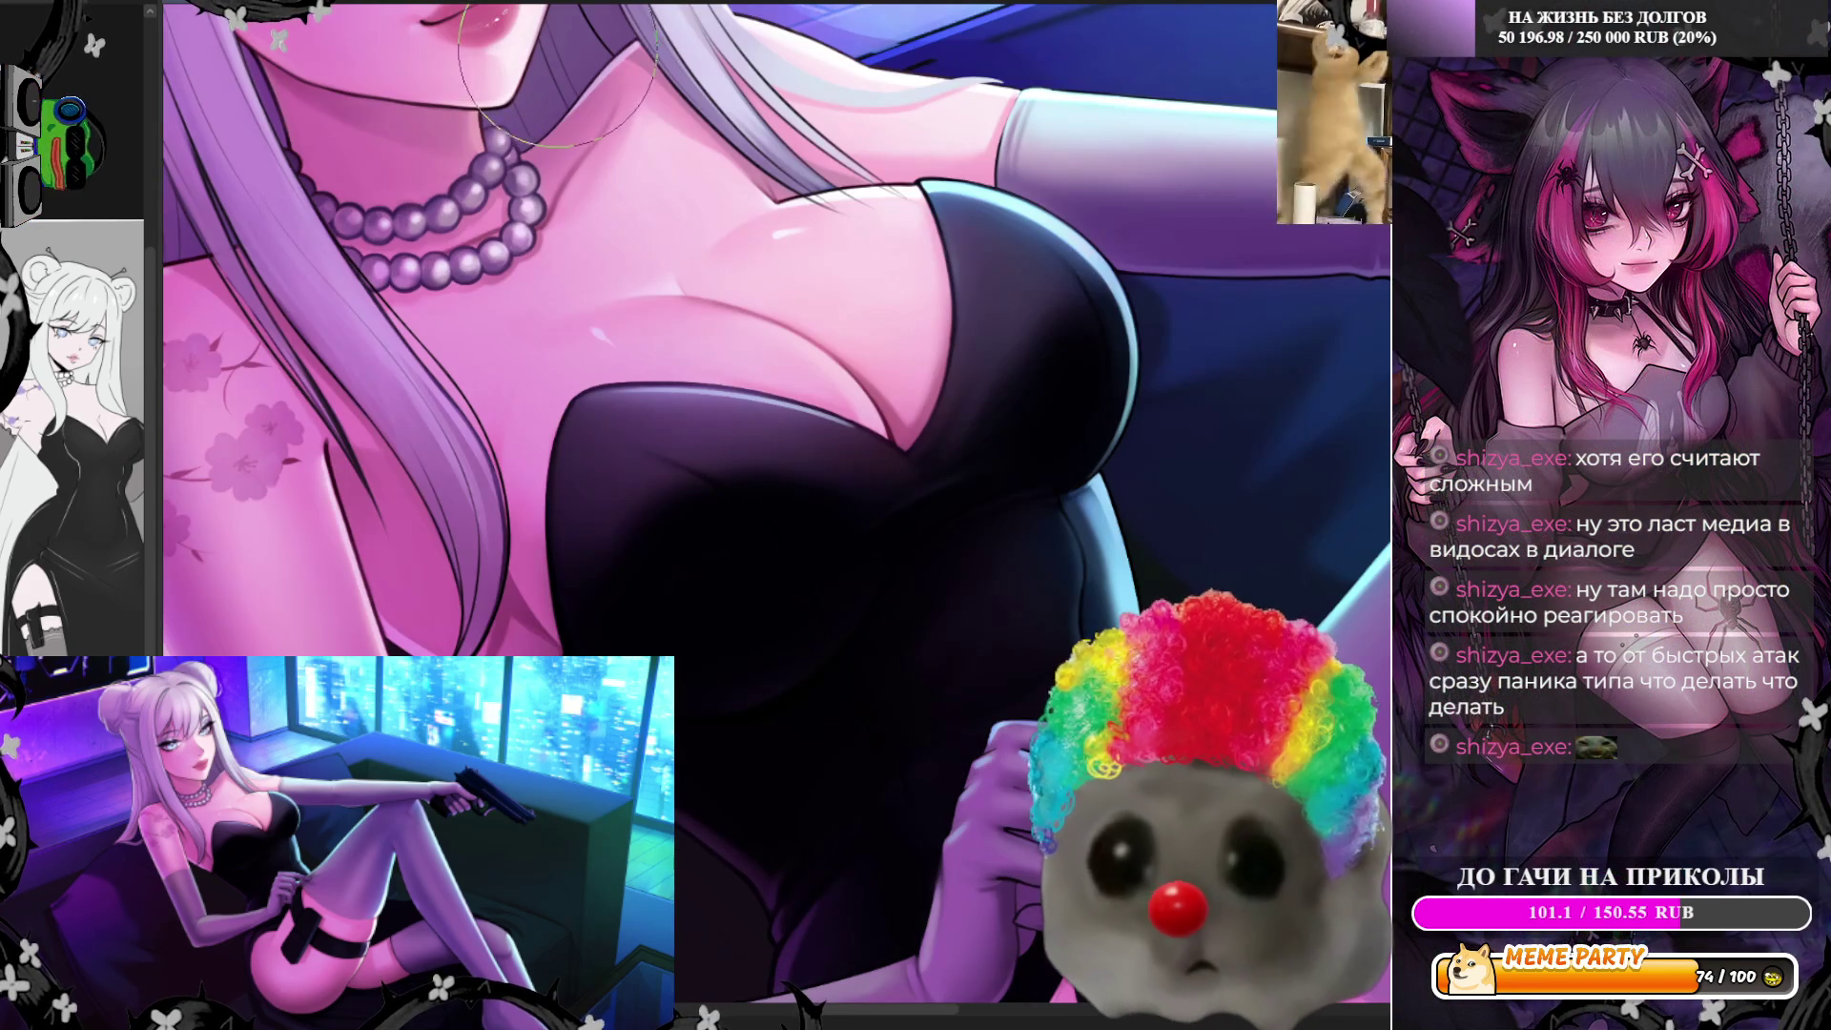